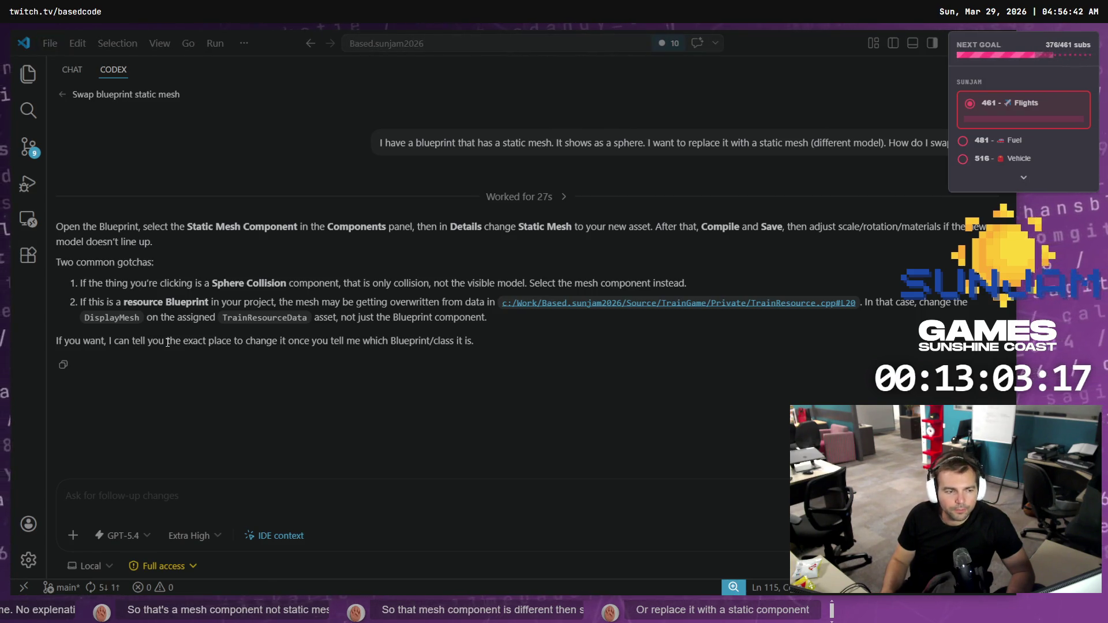
- Switch from the Codex chat in VS Code to Unreal's BP_Resource_Coal Blueprint editor
key(alt+Tab)
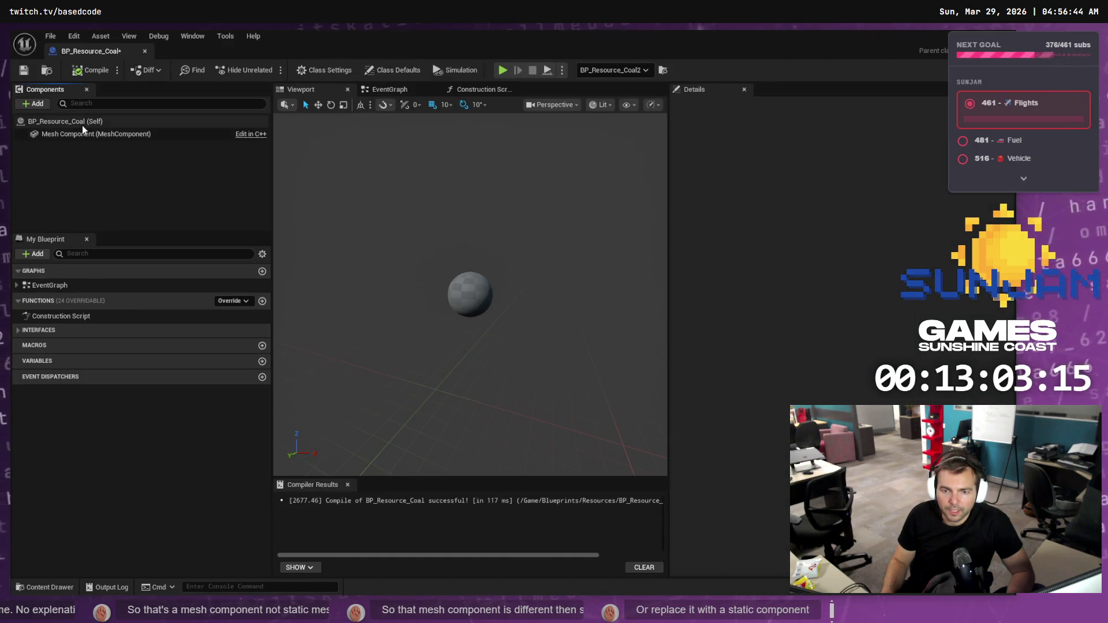
- Add the Coal static mesh under BP_Resource_Coal's Mesh Component, then save and compile
click(82, 124)
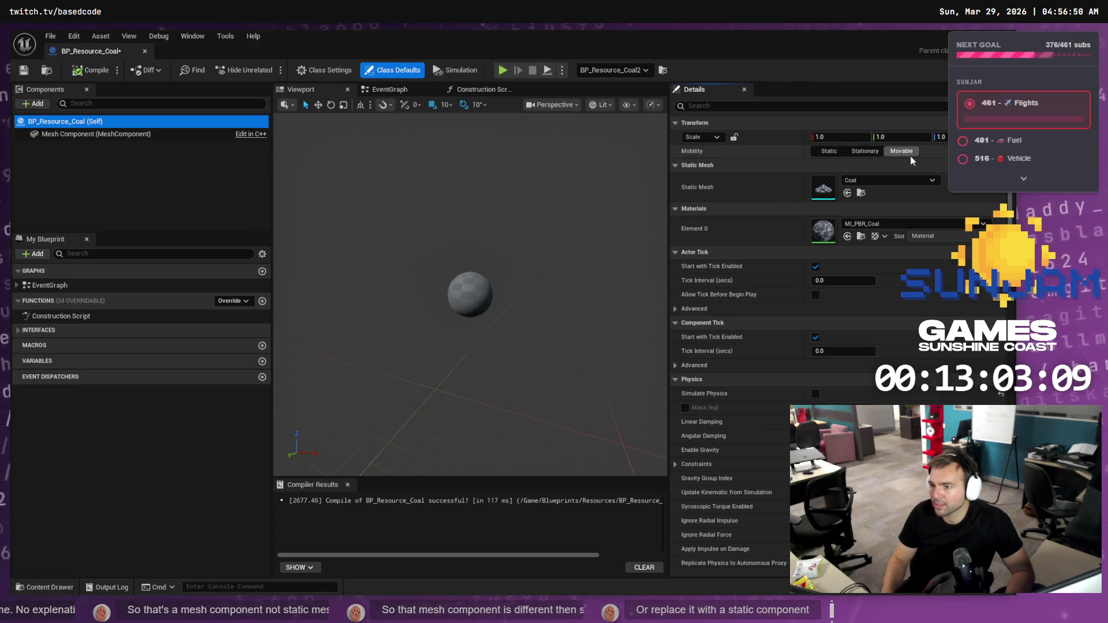
drag(884, 185, 145, 151)
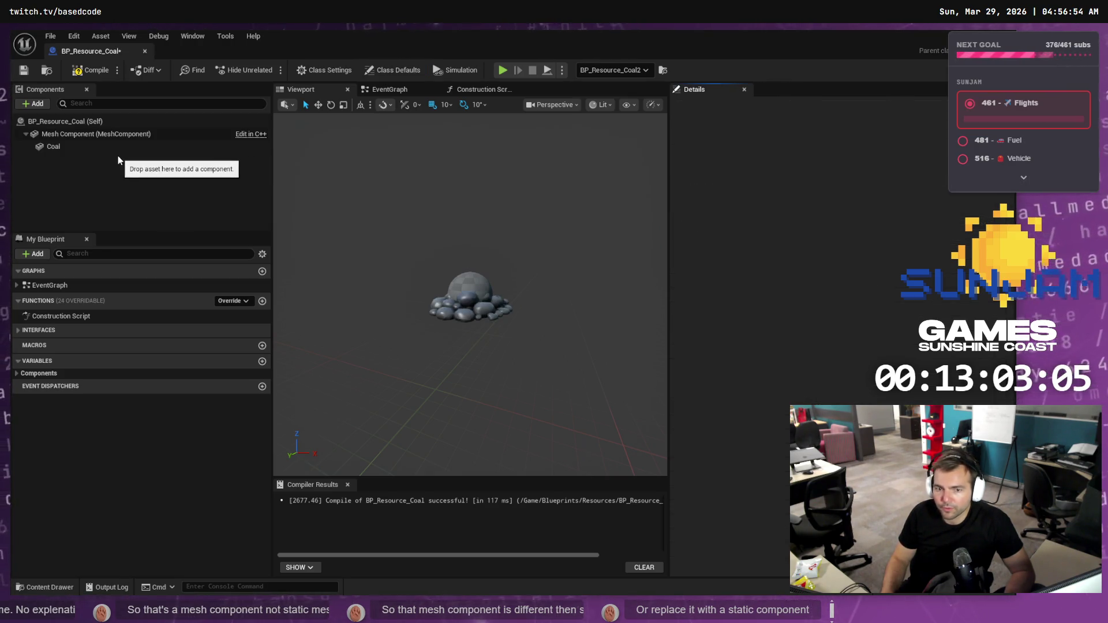
click(77, 151)
key(ctrl+s)
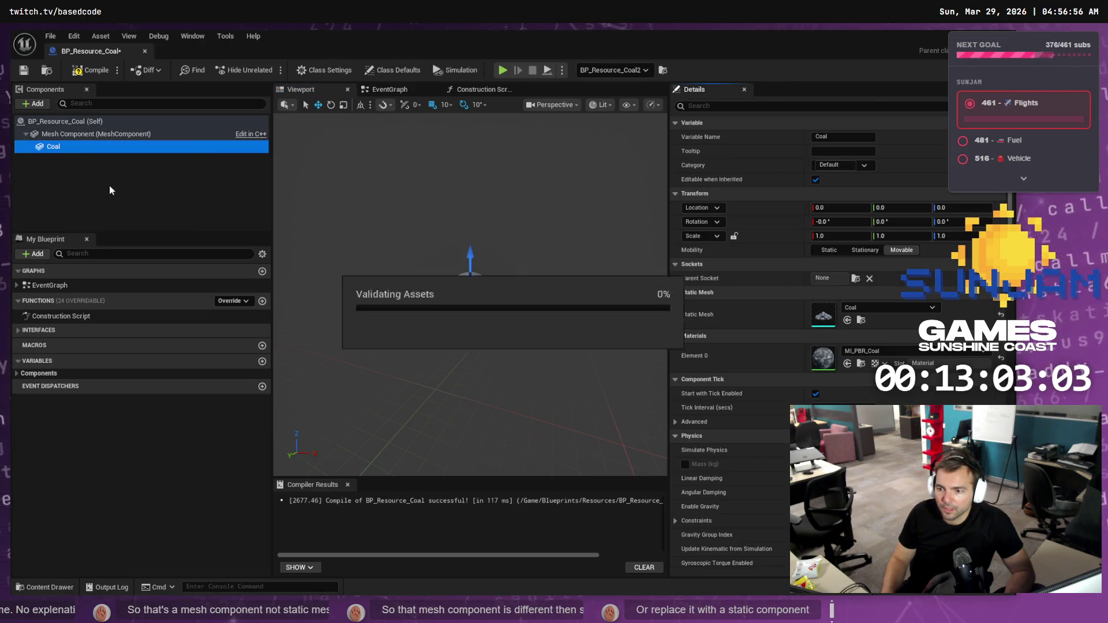
click(109, 185)
click(74, 146)
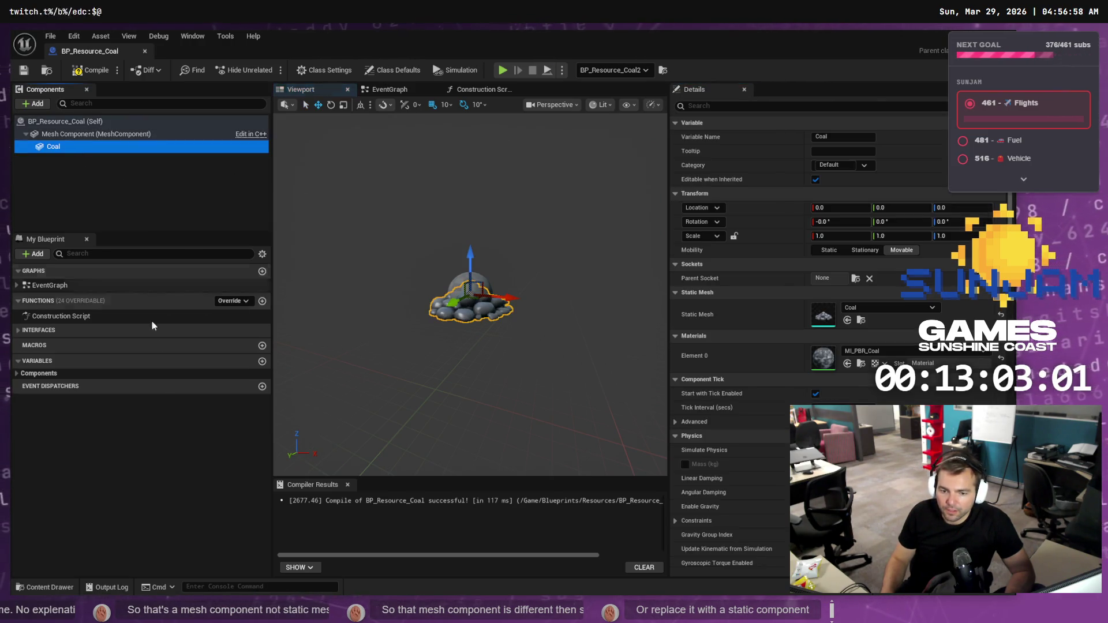
click(90, 70)
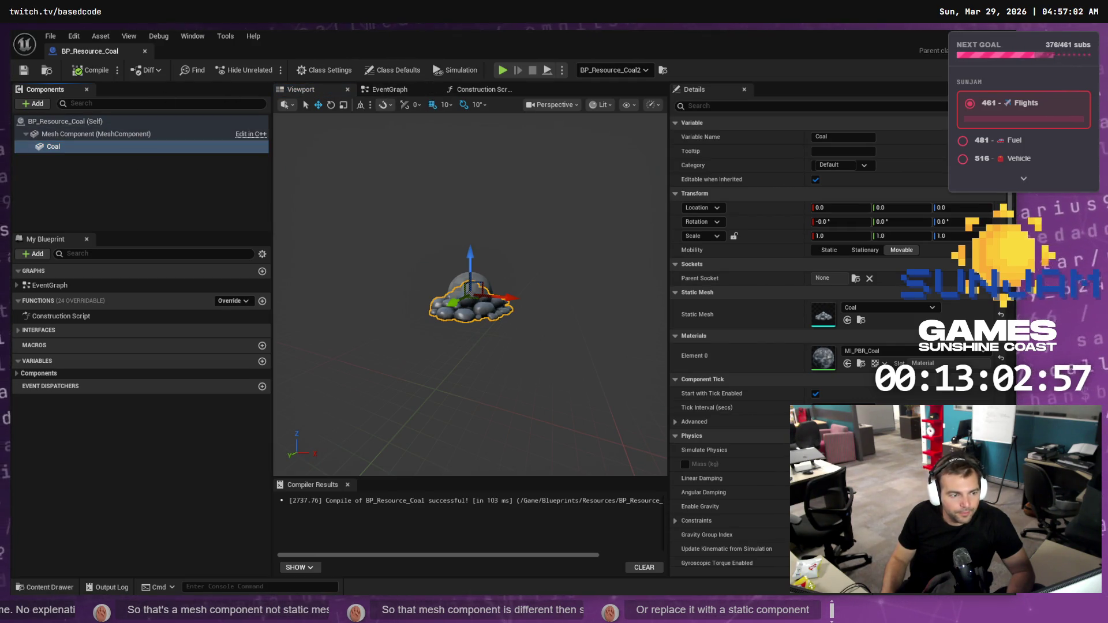
click(115, 147)
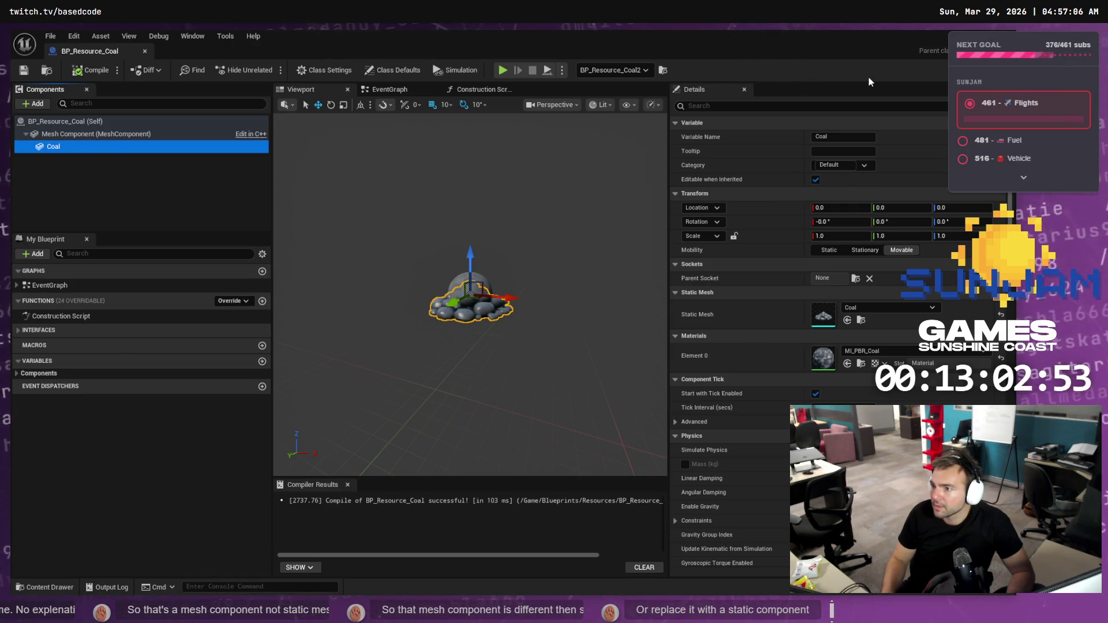
- Return to LVL_TestMap, move toward the track, and select the small box actor in the snow
key(alt+Tab)
mouse_move(556, 347)
mouse_down()
mouse_move(543, 334)
mouse_move(556, 321)
mouse_up()
click(497, 397)
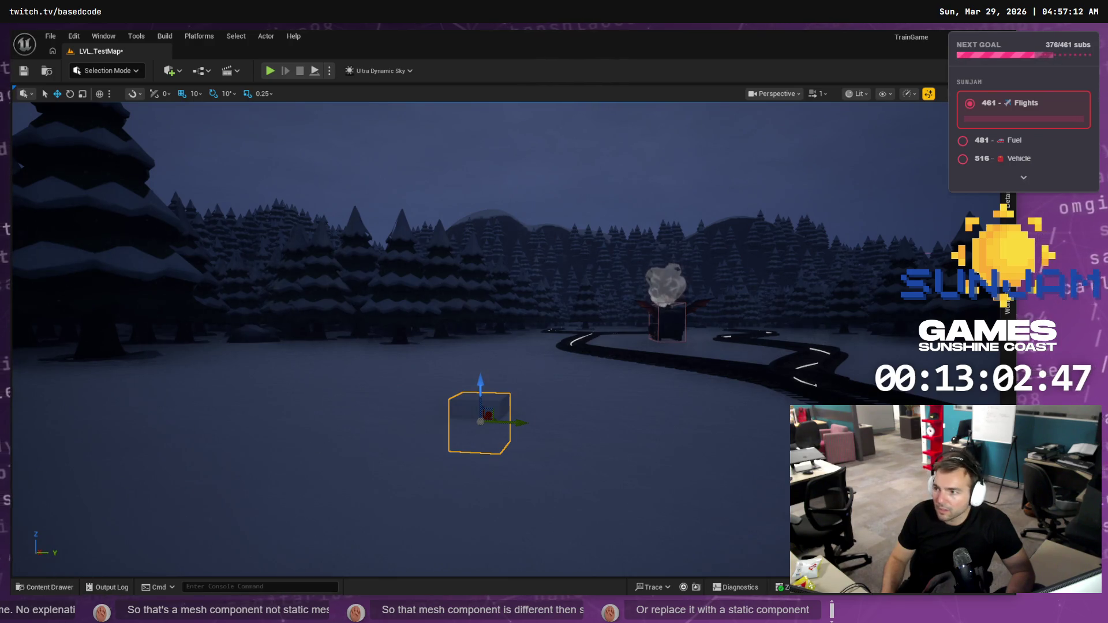
- Confirm in the Outliner that the box actor is BP_TG_Switch, then go to the Firepiercer tldraw board
click(1007, 254)
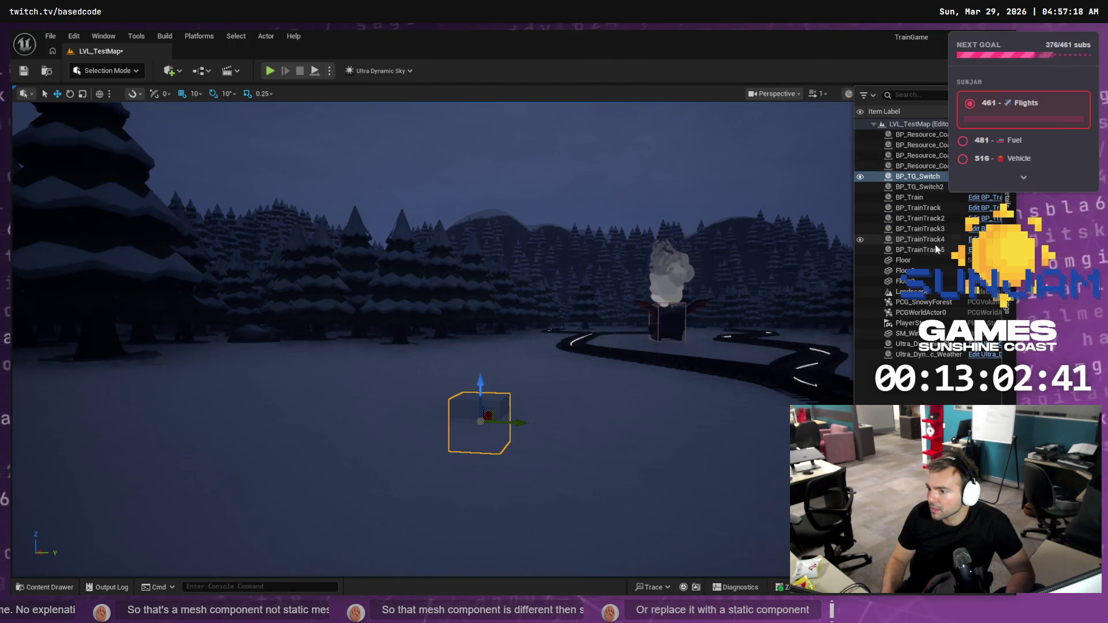
mouse_move(621, 214)
mouse_down()
mouse_move(635, 248)
mouse_move(621, 215)
mouse_up()
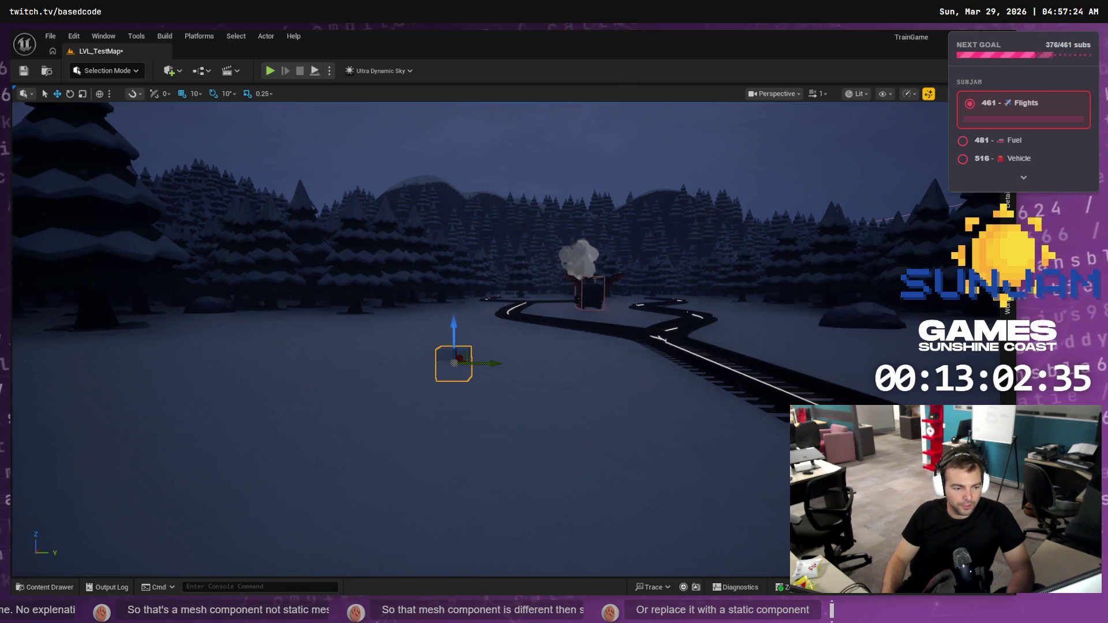
key(alt+Tab)
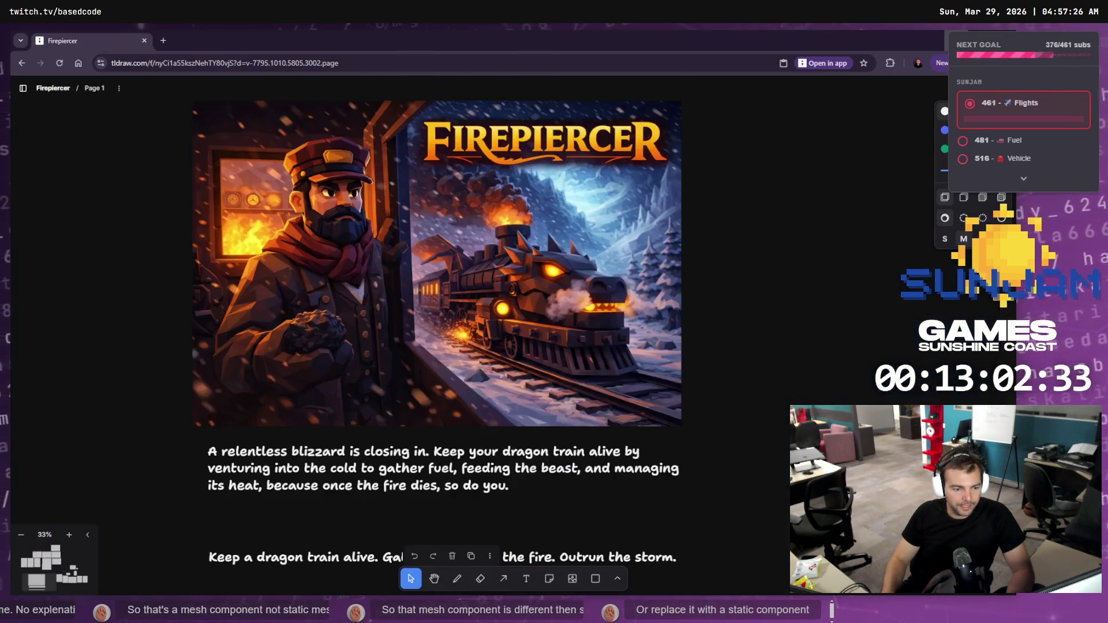
- Go from tldraw, by way of Unreal, to the browser's ChatGPT - Firepiercer tab
key(alt+Tab)
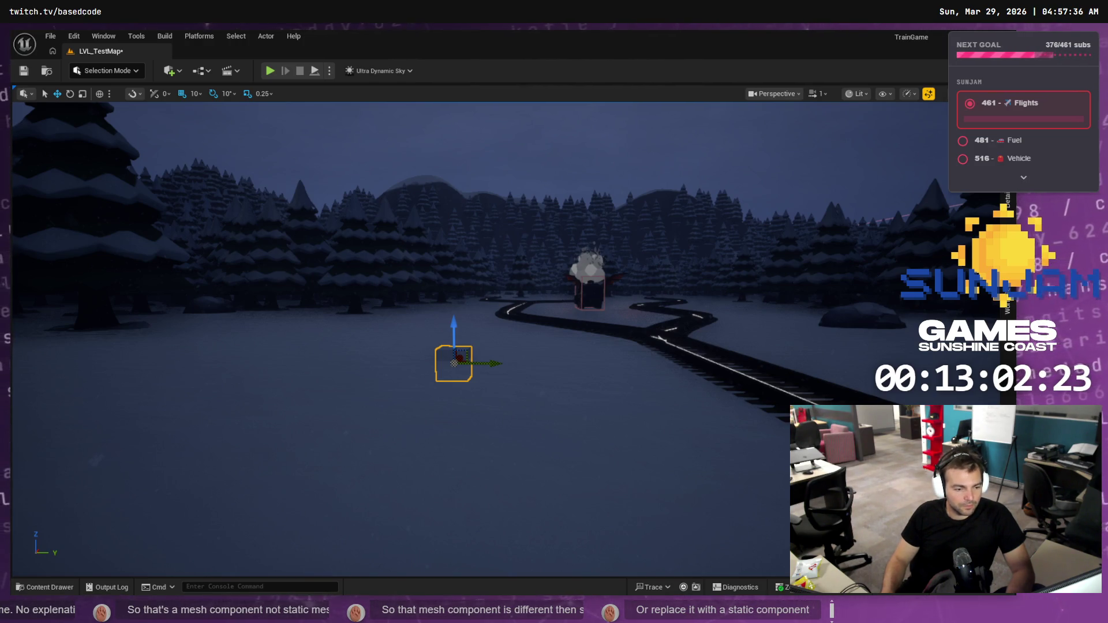
key(alt+Tab)
click(254, 40)
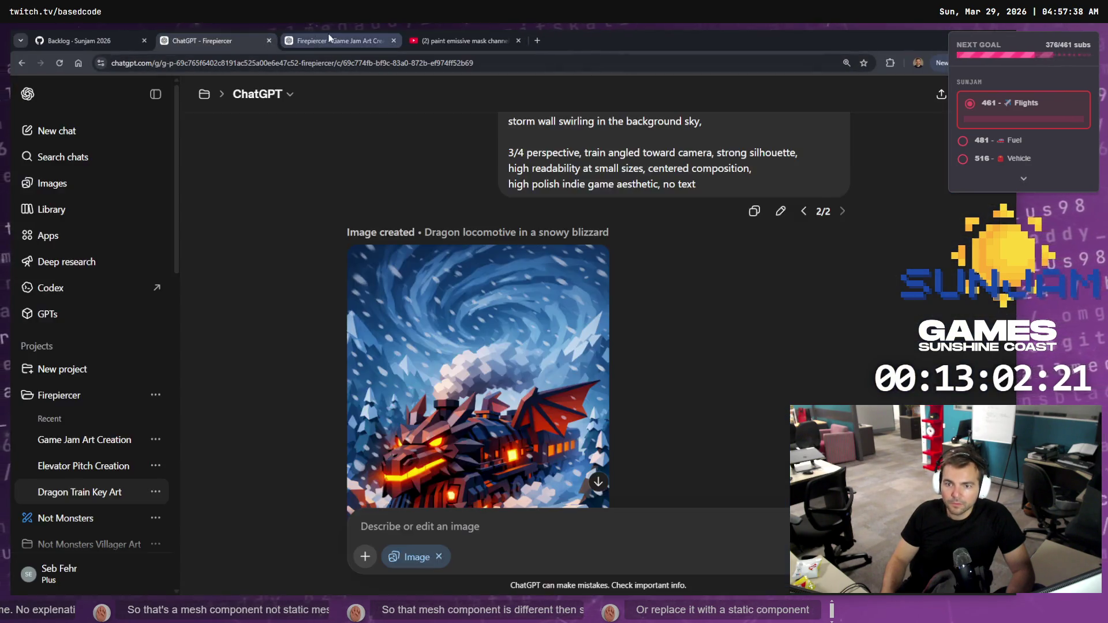
- Open the Game Jam Art Creation chat and discard a half-typed message
click(329, 36)
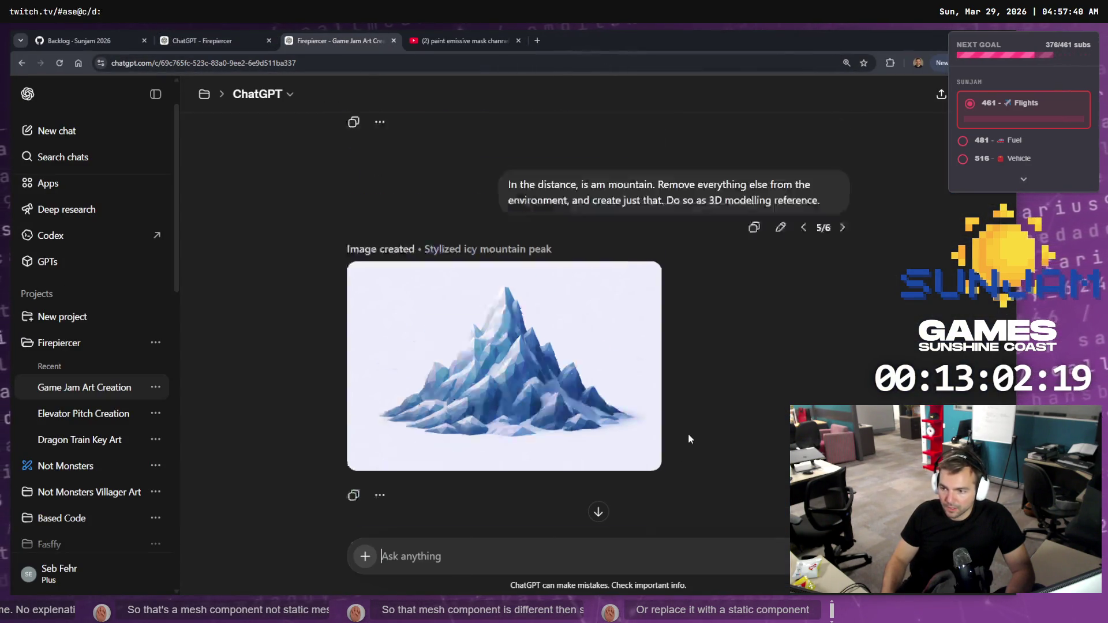
scroll(689, 438, up, 10)
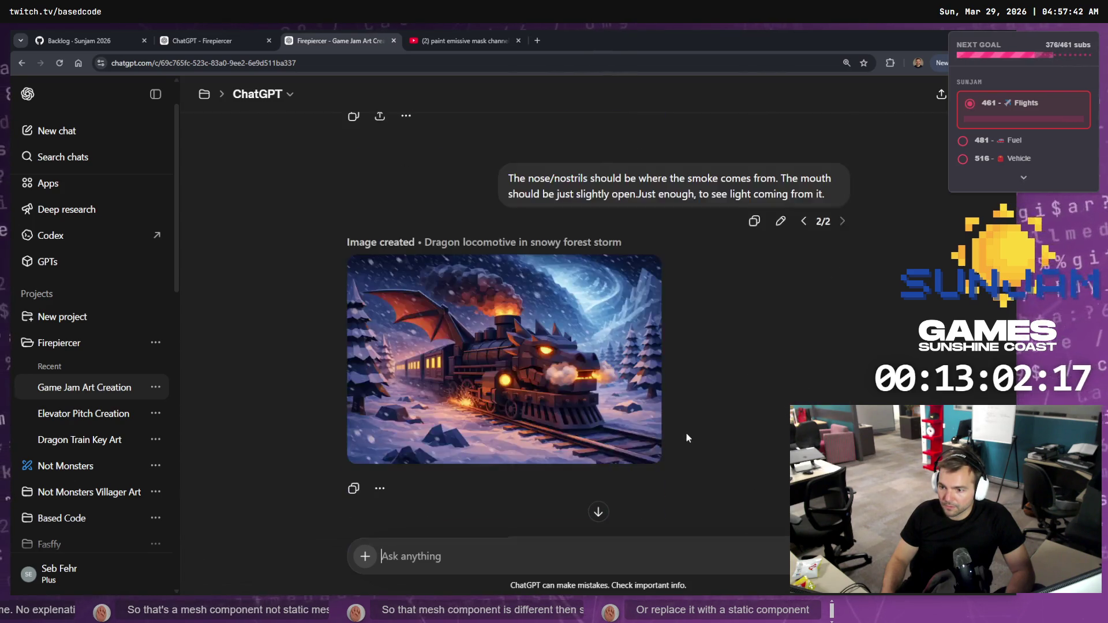
scroll(687, 437, down, 10)
text(In th s)
key(BackSpace)
key(BackSpace)
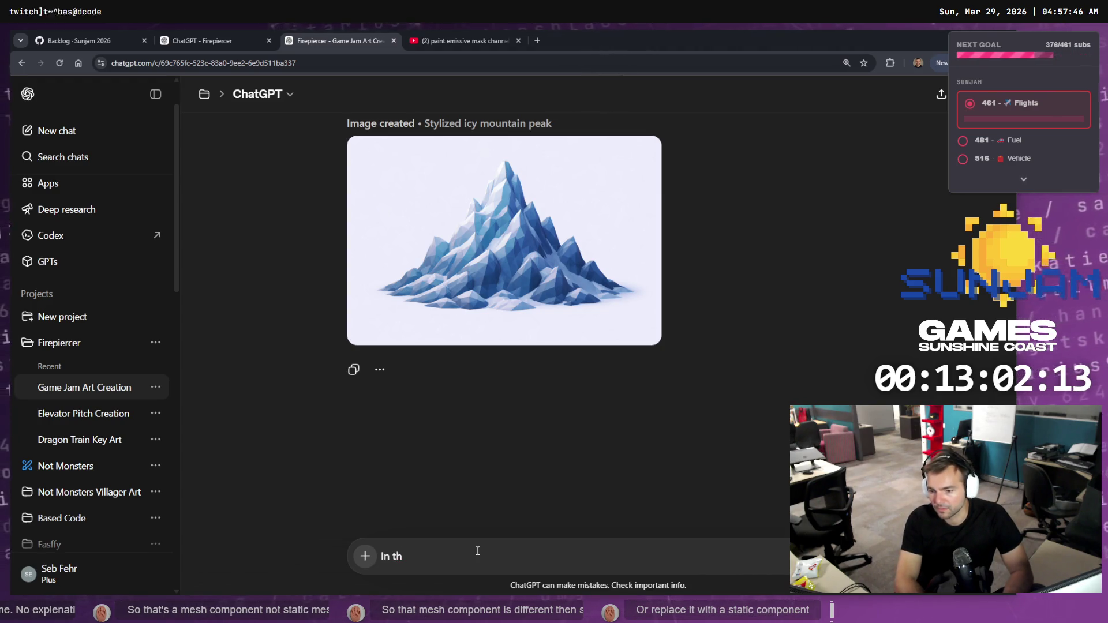
key(ctrl+a)
key(BackSpace)
scroll(693, 357, up, 3)
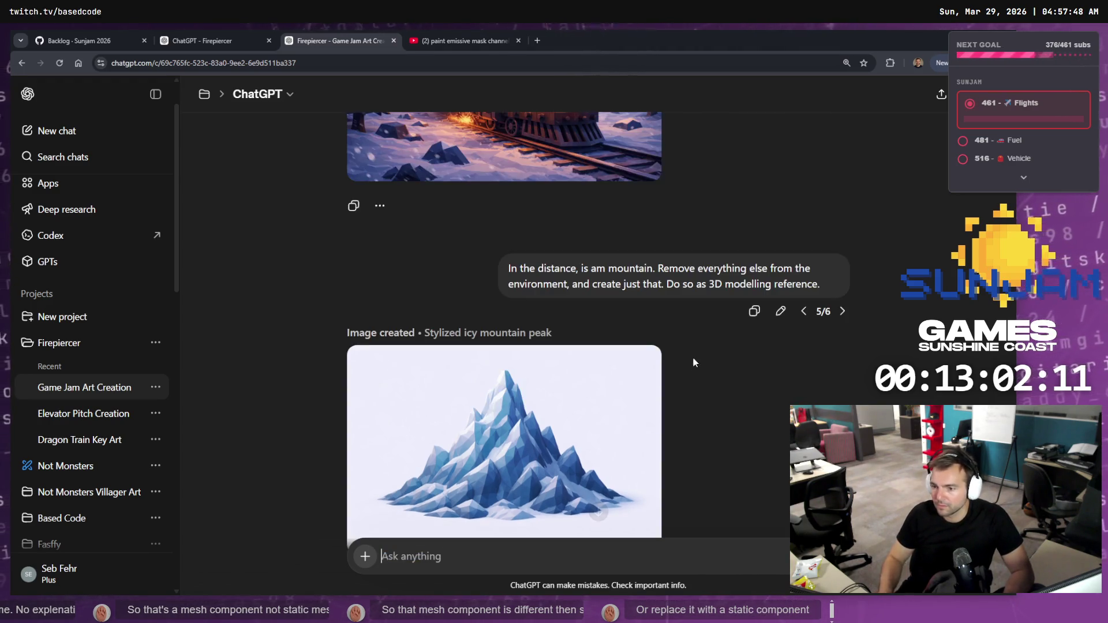
- Browse the prompt versions: steam capsule, isolate-the-character with T-pose conductor, and Firepiercer logo
click(843, 313)
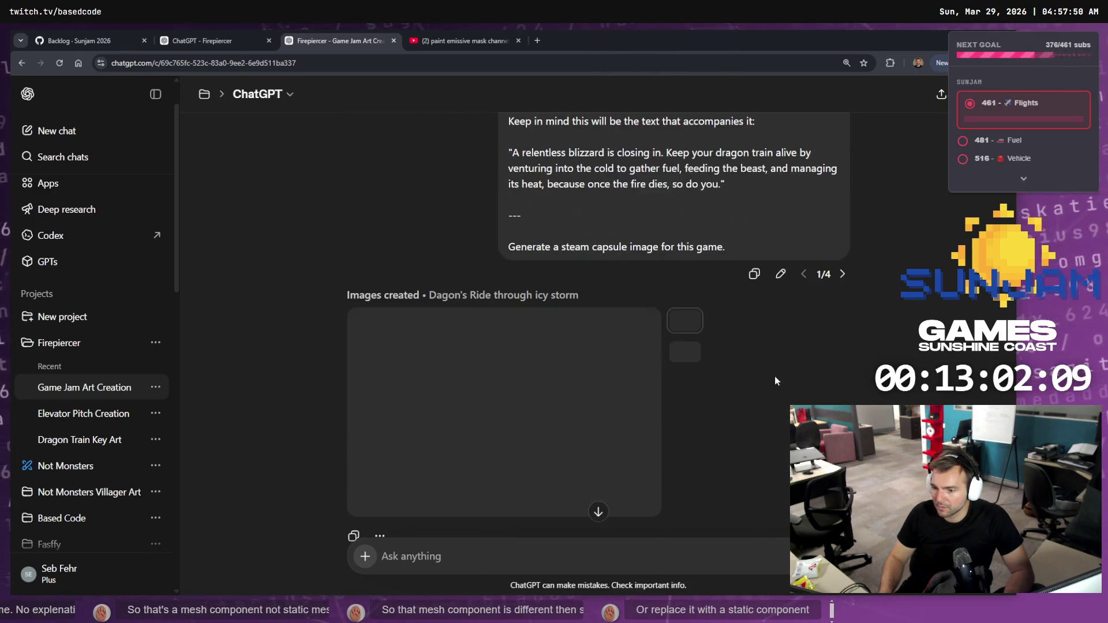
scroll(733, 357, up, 5)
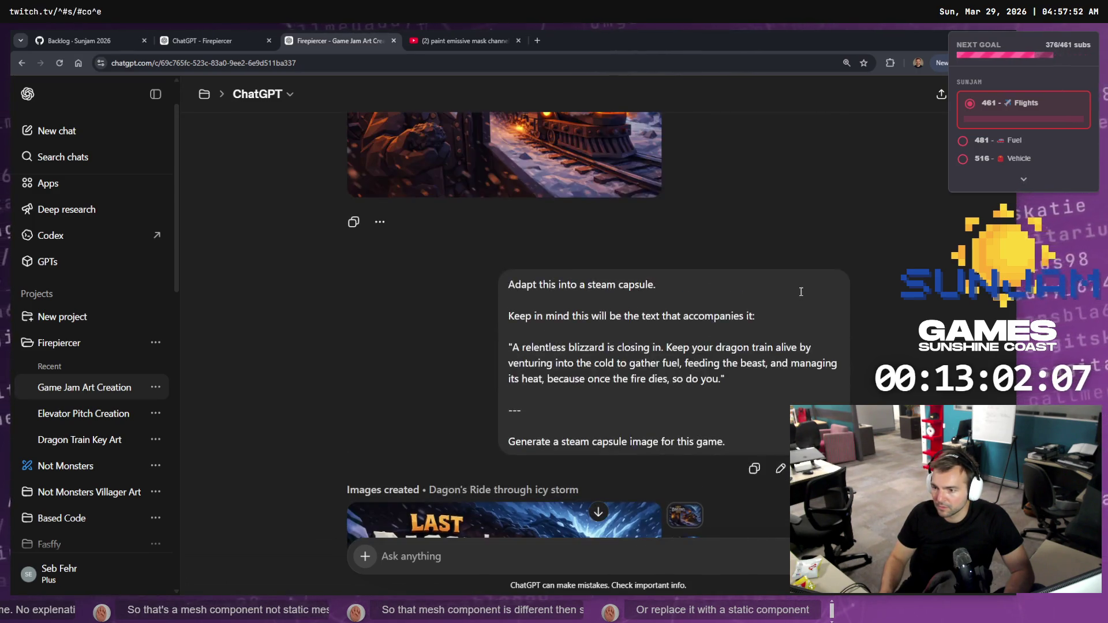
scroll(797, 385, down, 3)
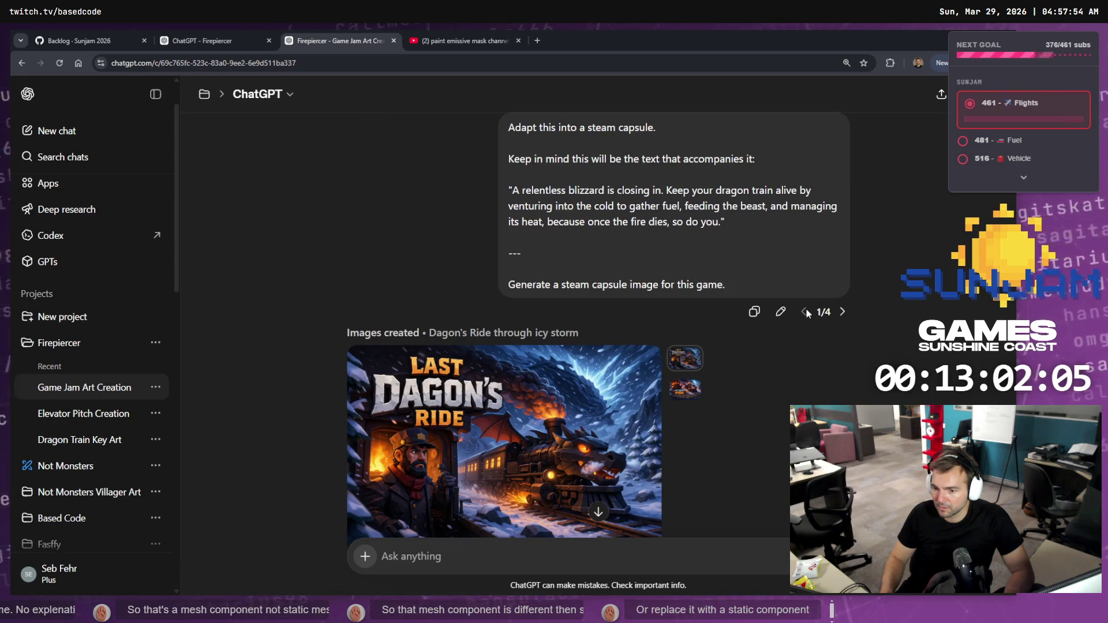
click(841, 311)
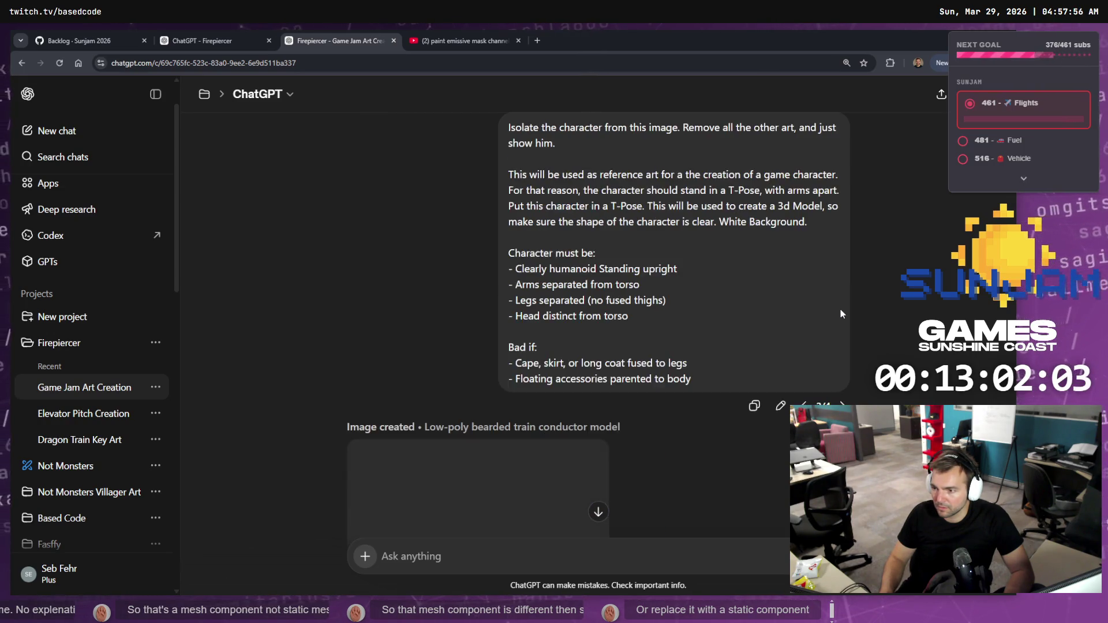
click(842, 404)
scroll(815, 367, down, 5)
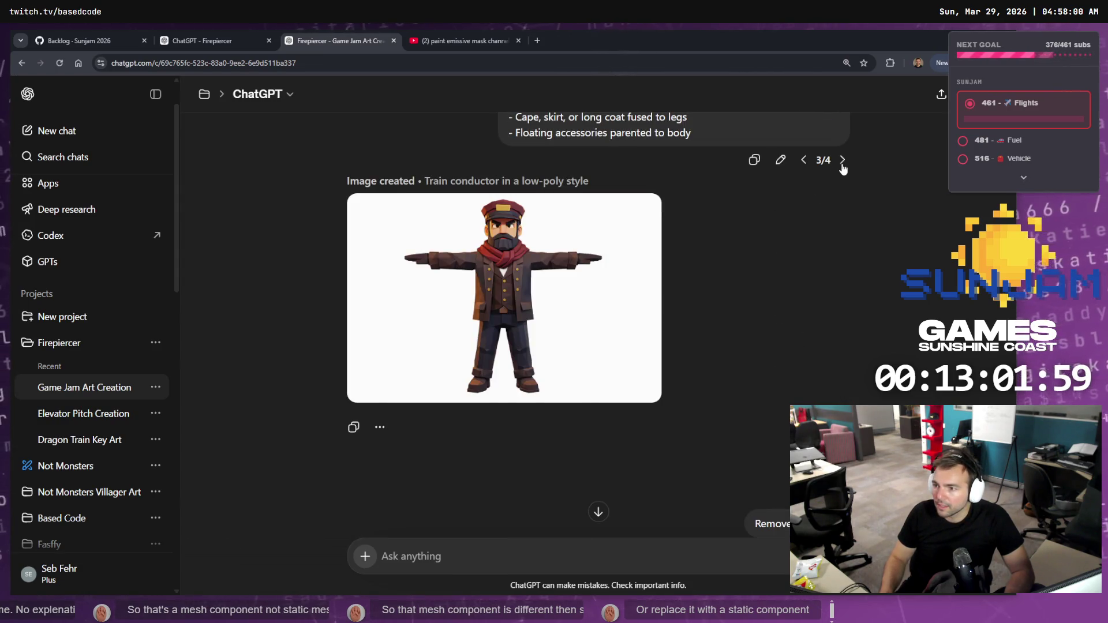
click(842, 160)
scroll(800, 305, down, 5)
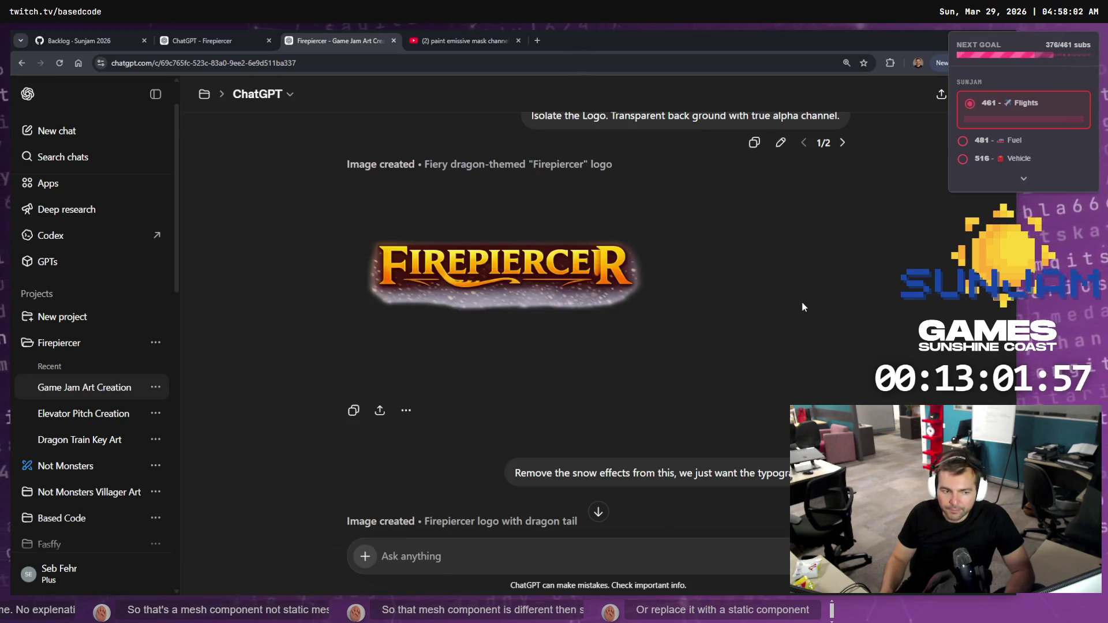
scroll(802, 302, down, 5)
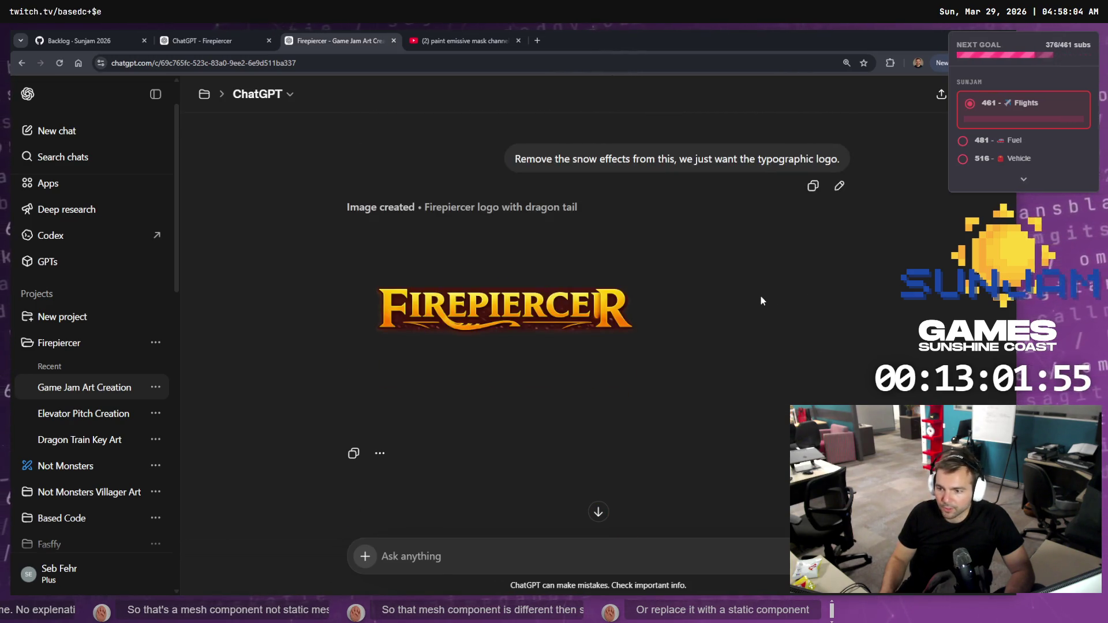
scroll(767, 299, up, 6)
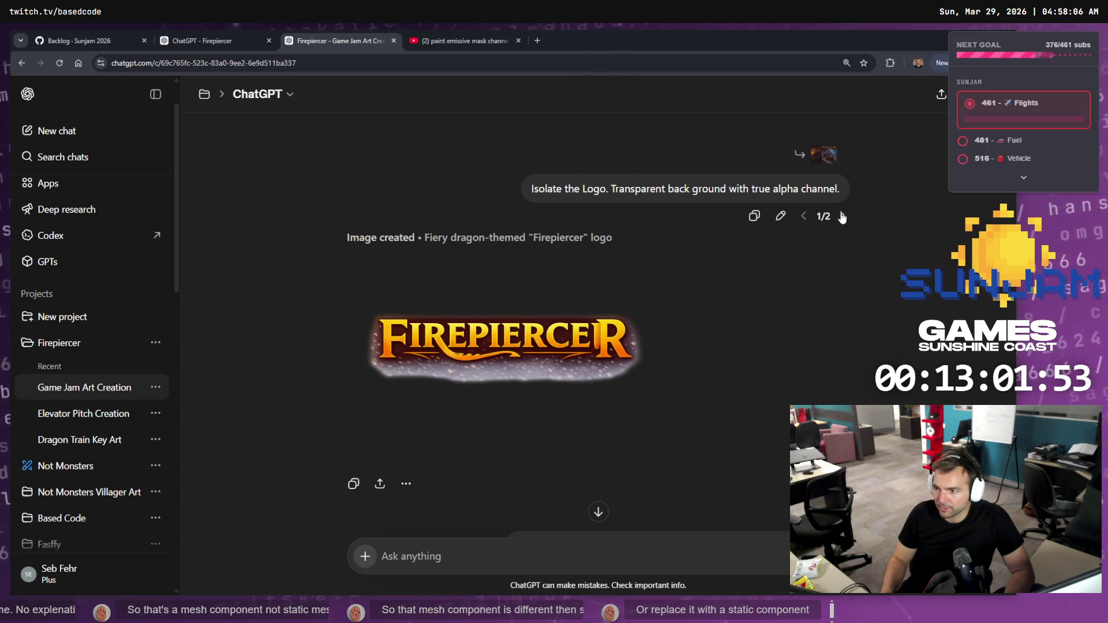
- Flip through the logo and character prompt versions back to the 1/4 steam-capsule version
click(843, 216)
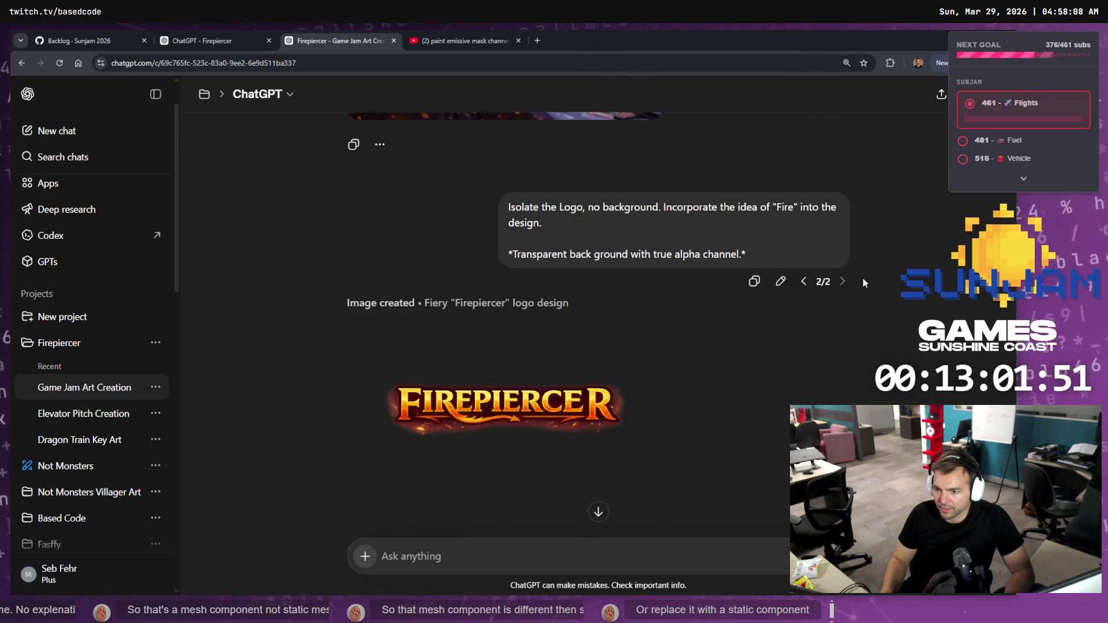
scroll(857, 300, up, 2)
scroll(816, 346, up, 4)
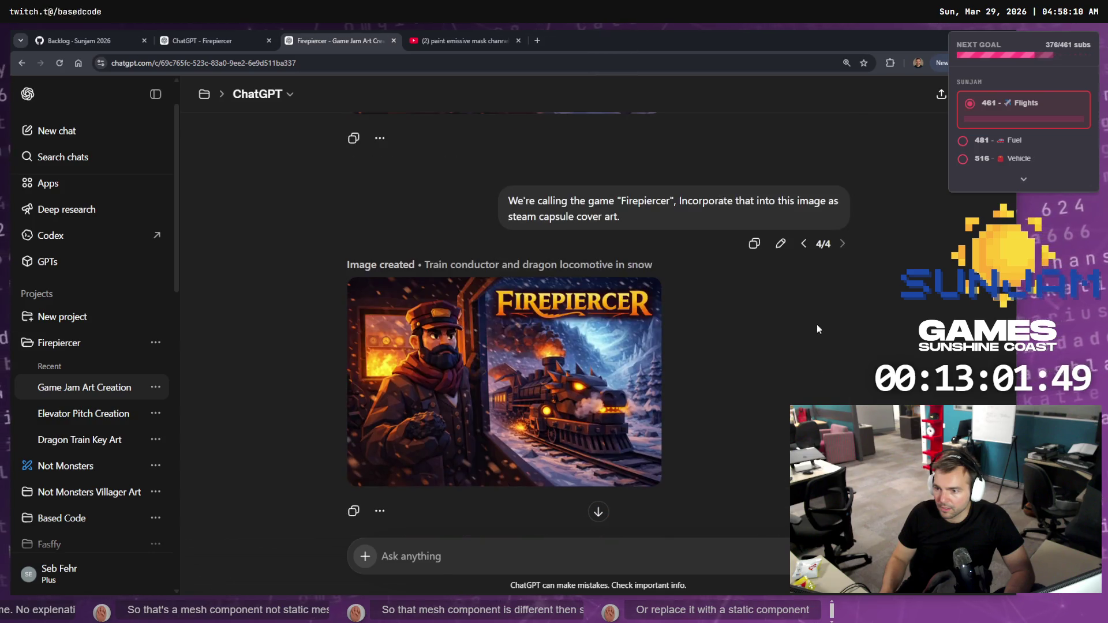
click(805, 244)
scroll(822, 310, down, 10)
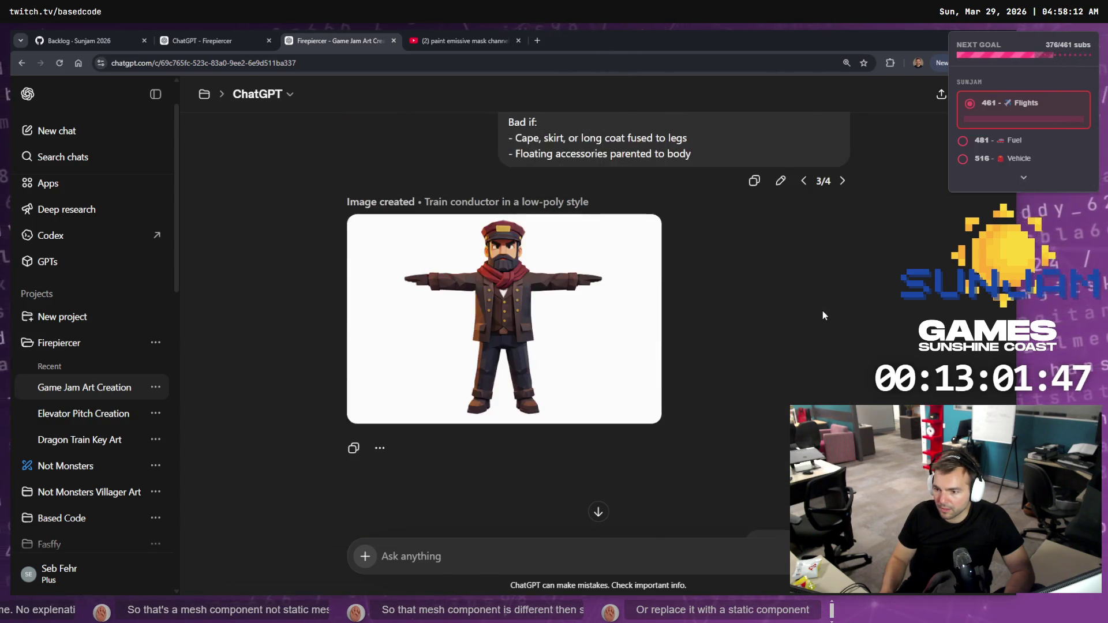
scroll(822, 324, up, 15)
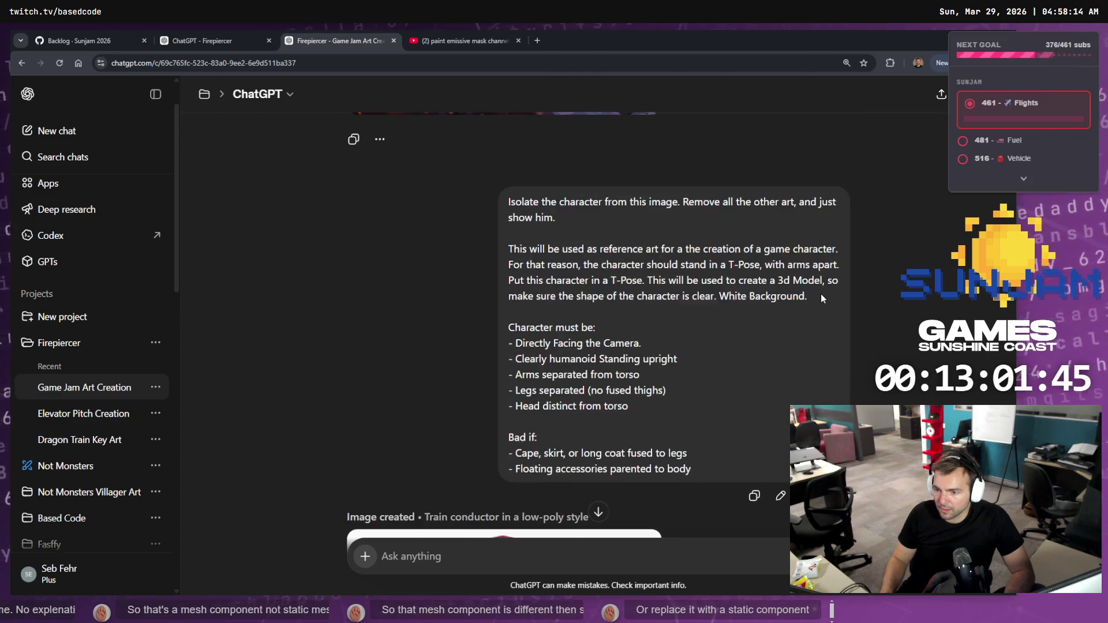
scroll(825, 312, down, 10)
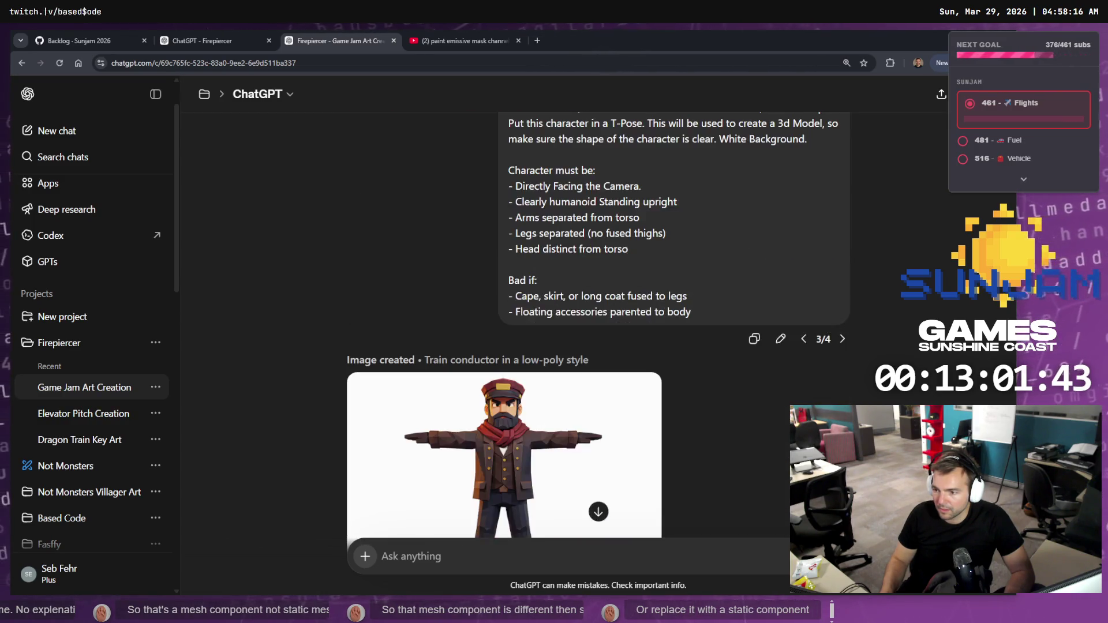
click(802, 130)
scroll(815, 188, up, 8)
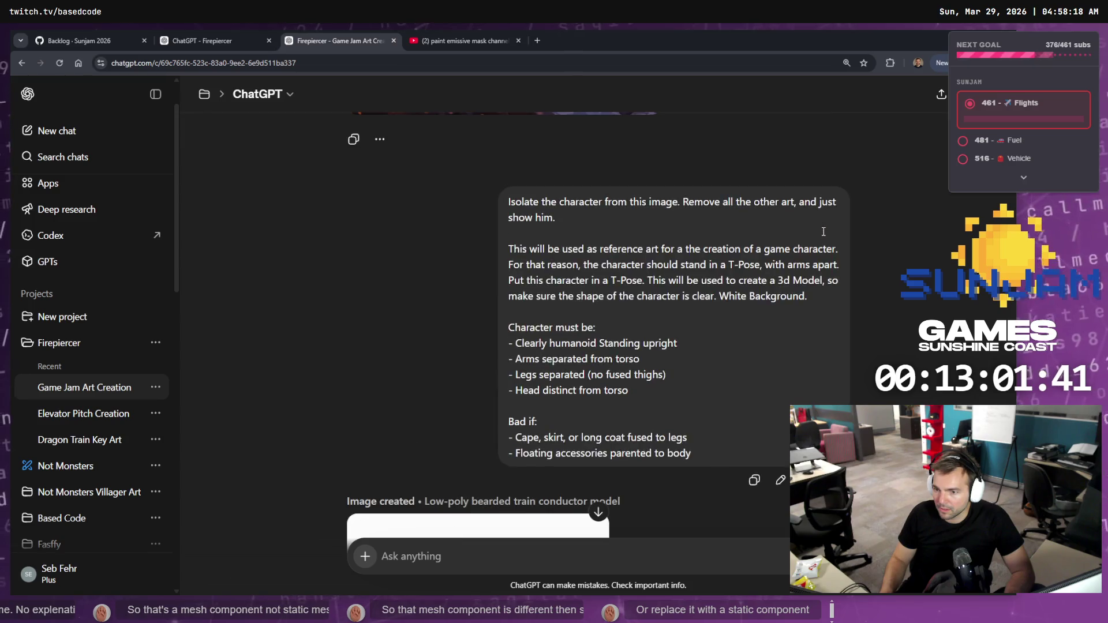
scroll(833, 261, down, 5)
scroll(839, 303, down, 8)
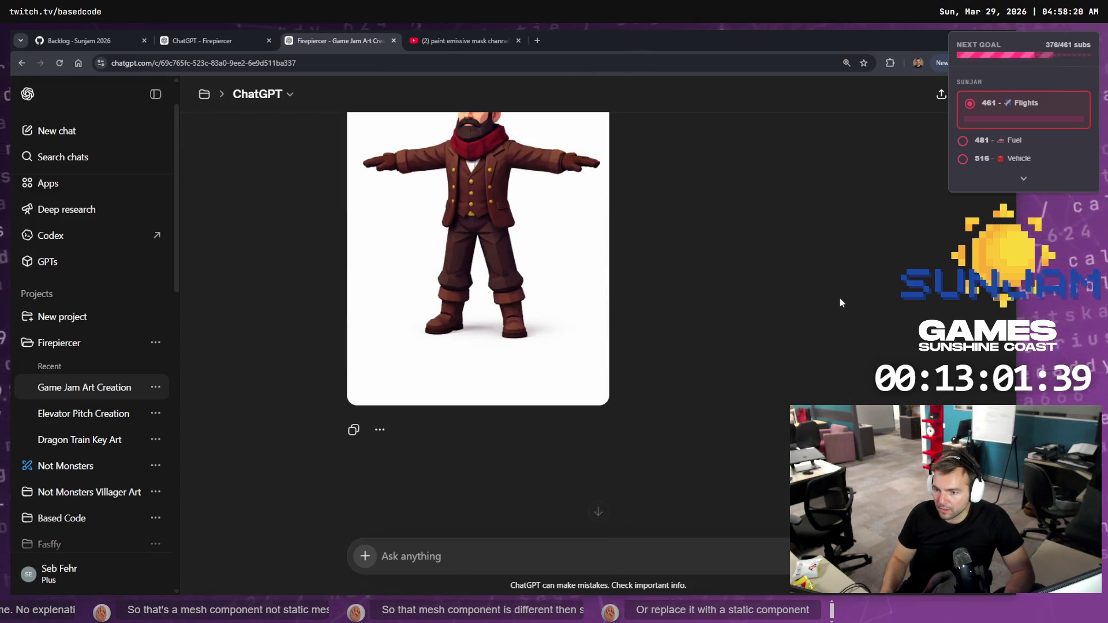
scroll(839, 298, up, 7)
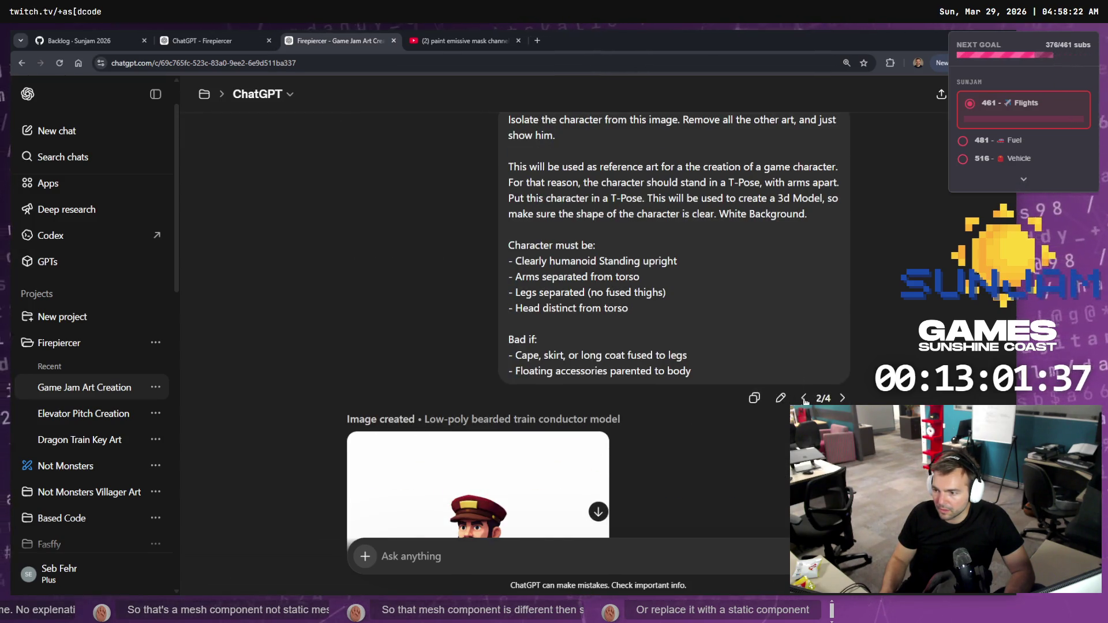
click(804, 398)
scroll(846, 346, down, 4)
scroll(850, 346, up, 2)
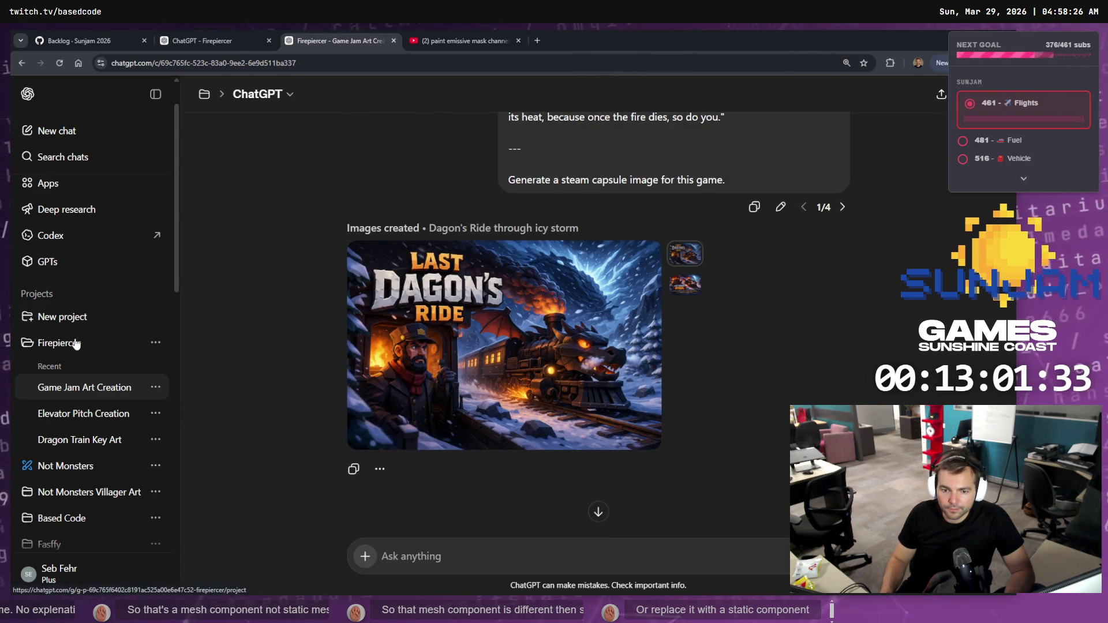
- Scroll through My images and open the Dragon train in snowy twilight storm image at full size
click(57, 183)
scroll(437, 321, down, 4)
scroll(437, 321, down, 4)
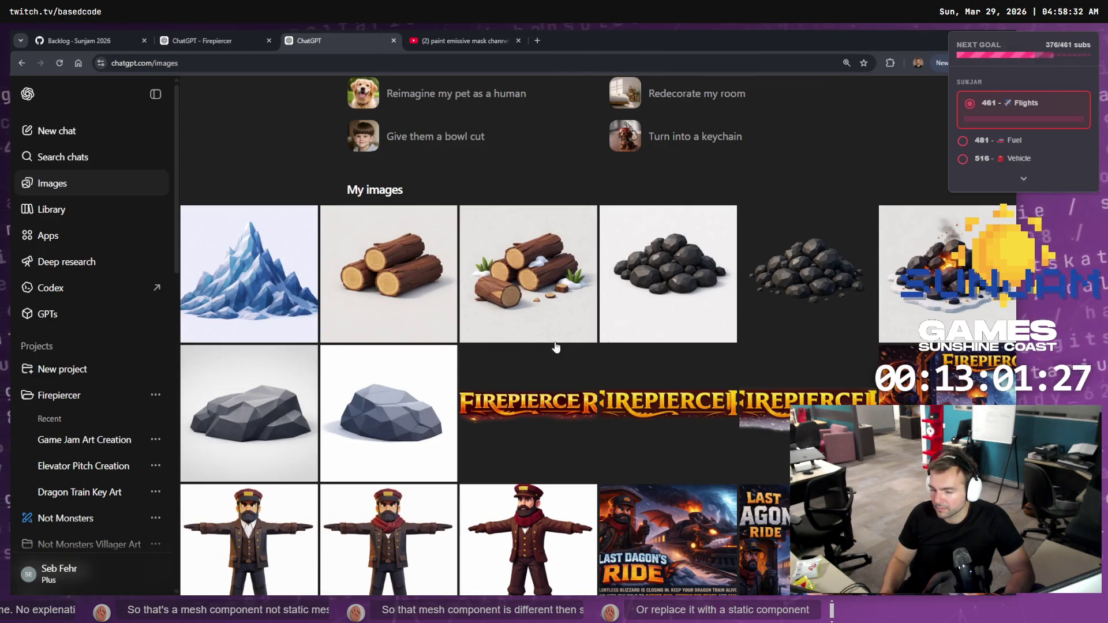
scroll(379, 361, down, 5)
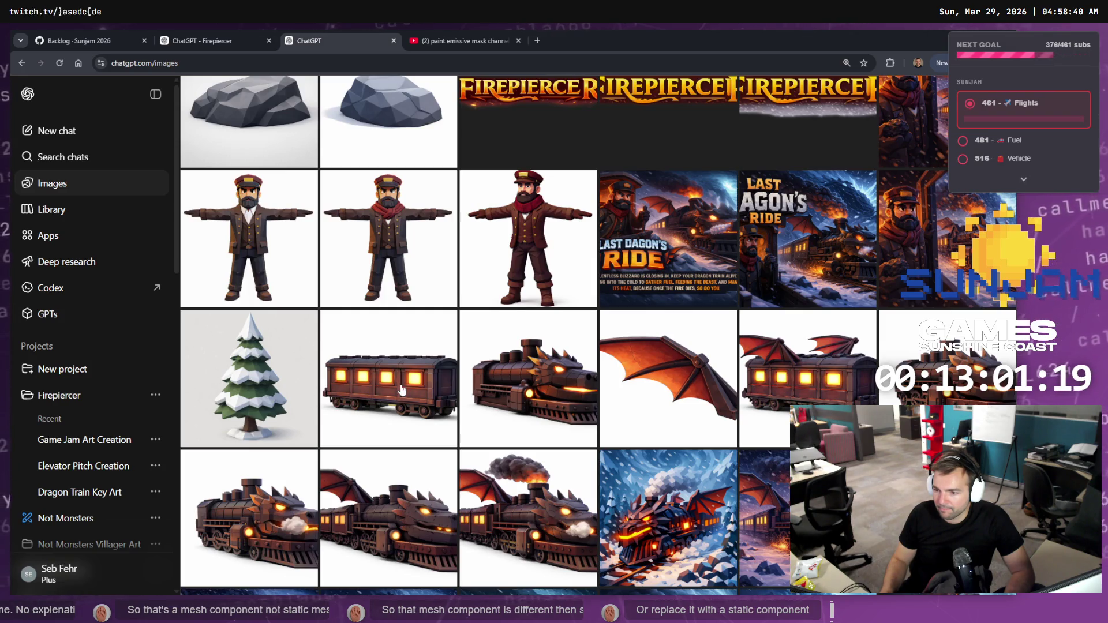
scroll(624, 436, down, 2)
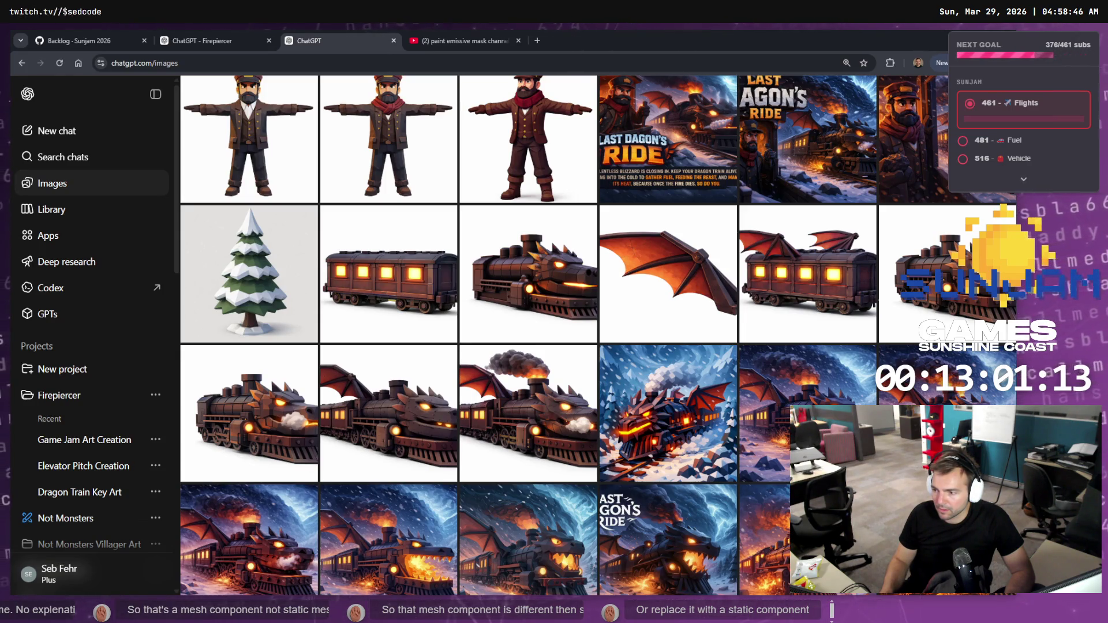
click(831, 439)
click(801, 95)
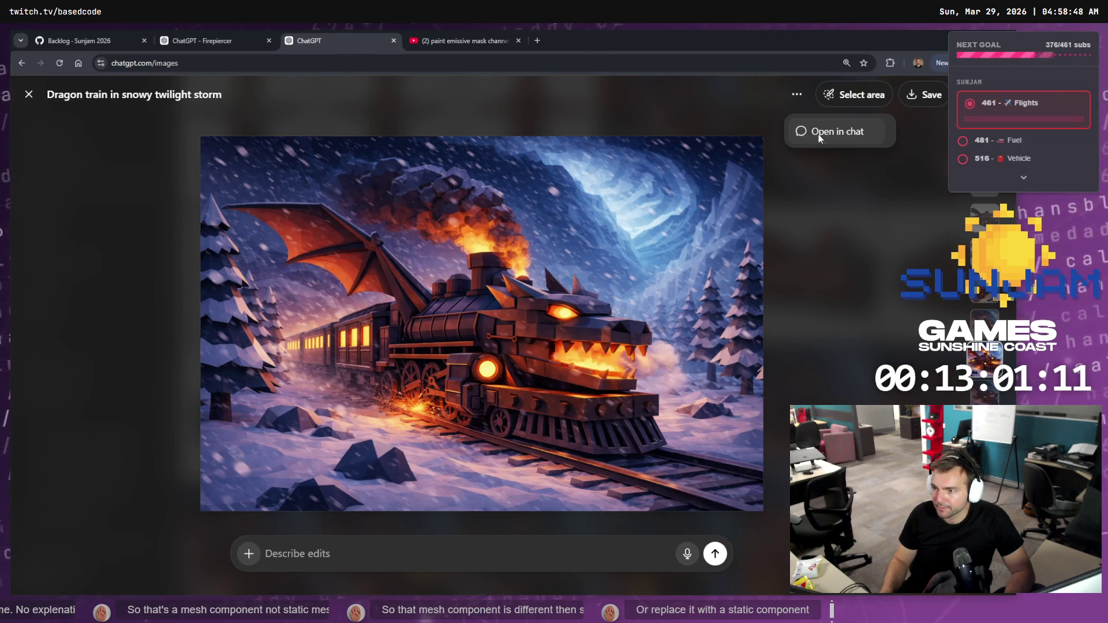
- Use Open in chat to reach the Game Jam Art Creation chat and scroll to the conductor prompt
click(807, 130)
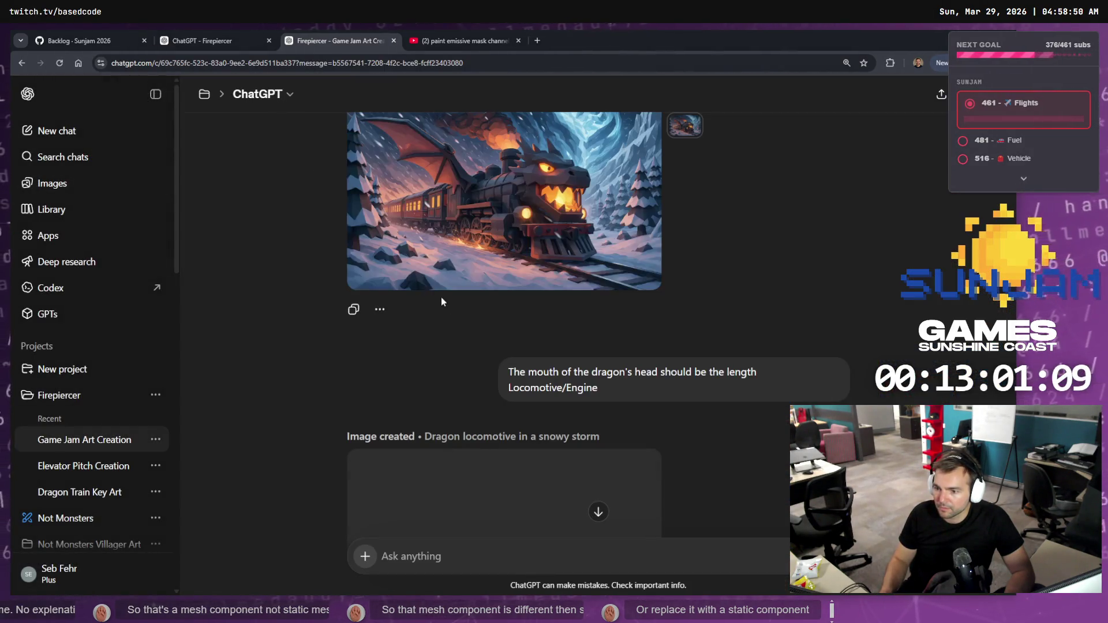
scroll(598, 382, down, 15)
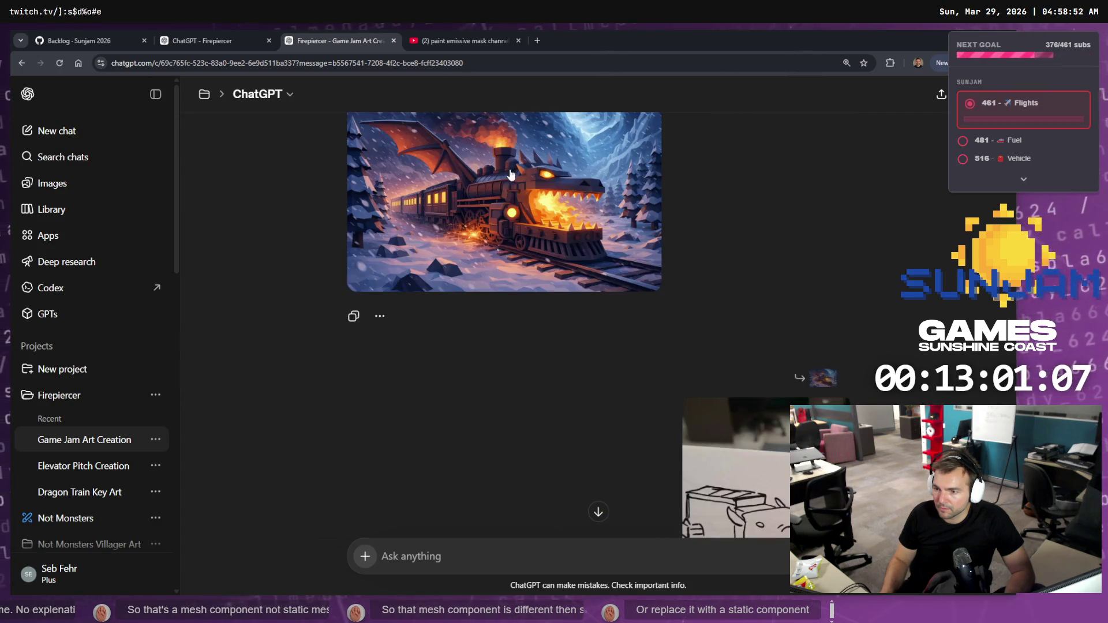
scroll(649, 278, down, 15)
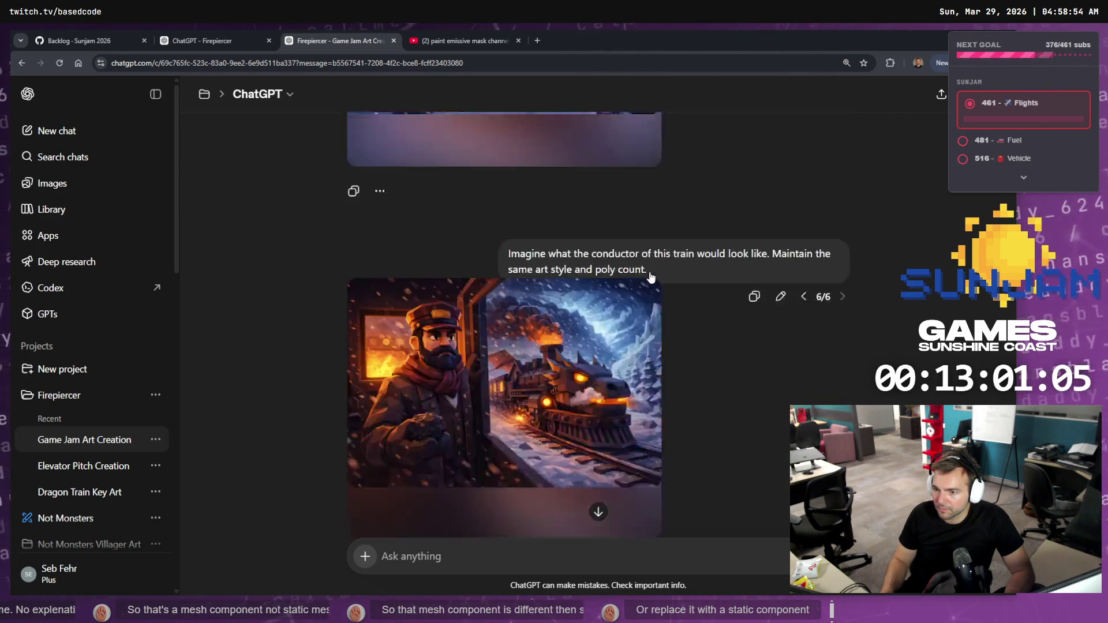
scroll(654, 283, up, 5)
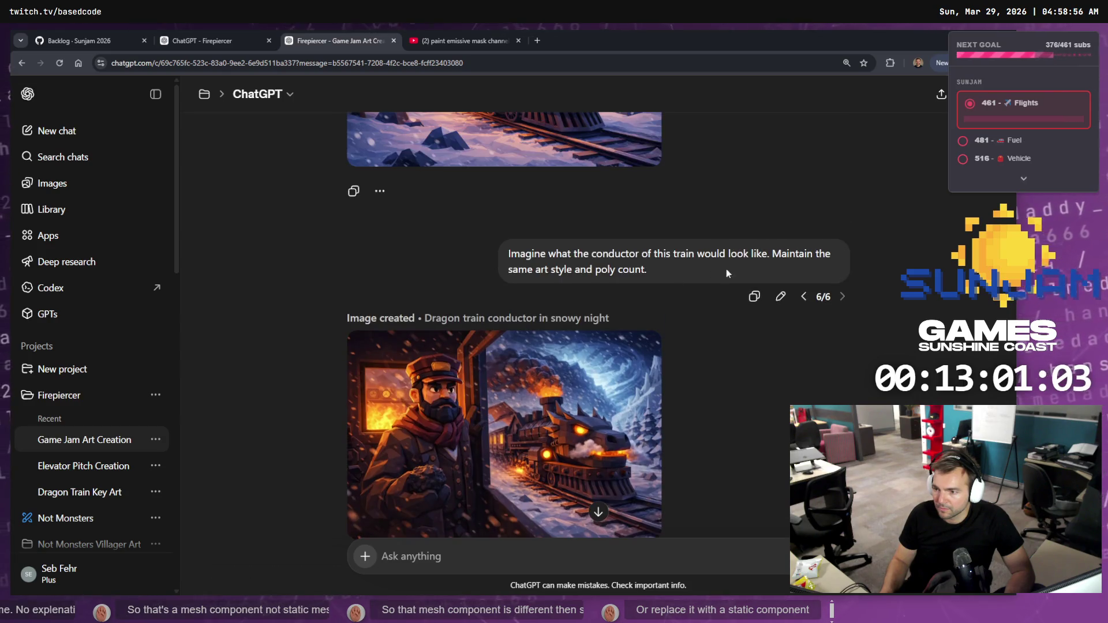
- Abandon the conductor prompt edit and switch to the earlier tree prompt version
click(776, 294)
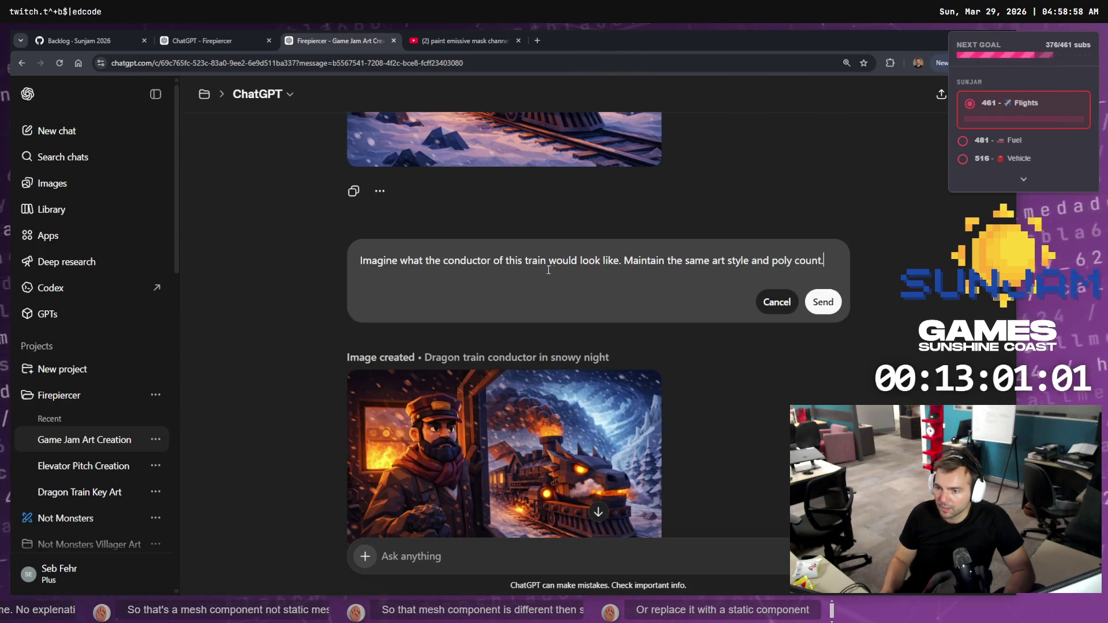
key(ctrl+a)
click(777, 301)
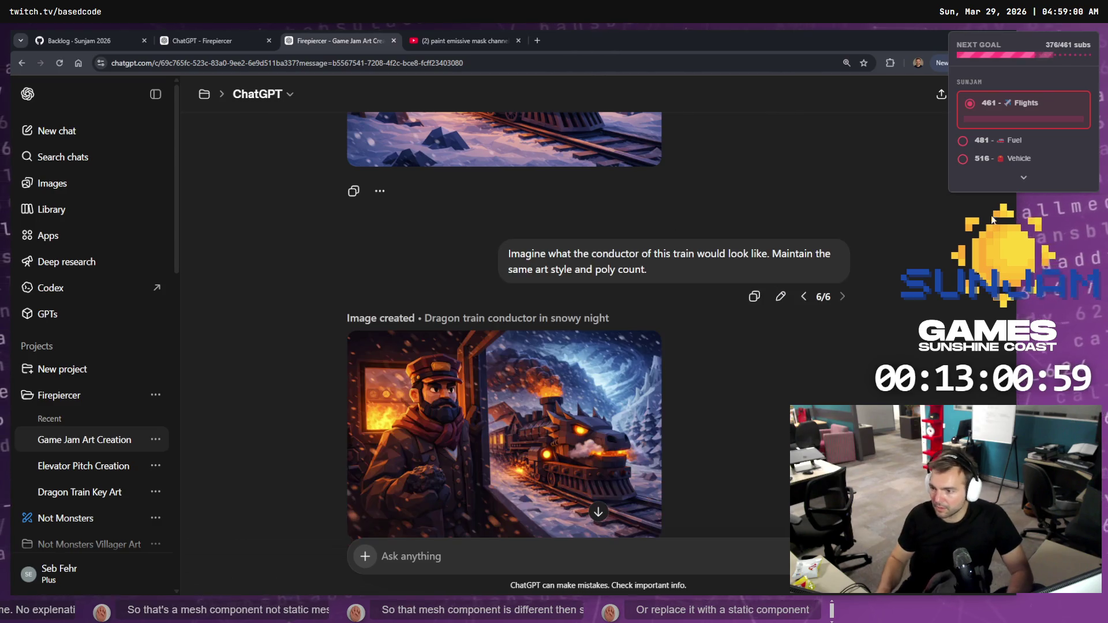
click(803, 297)
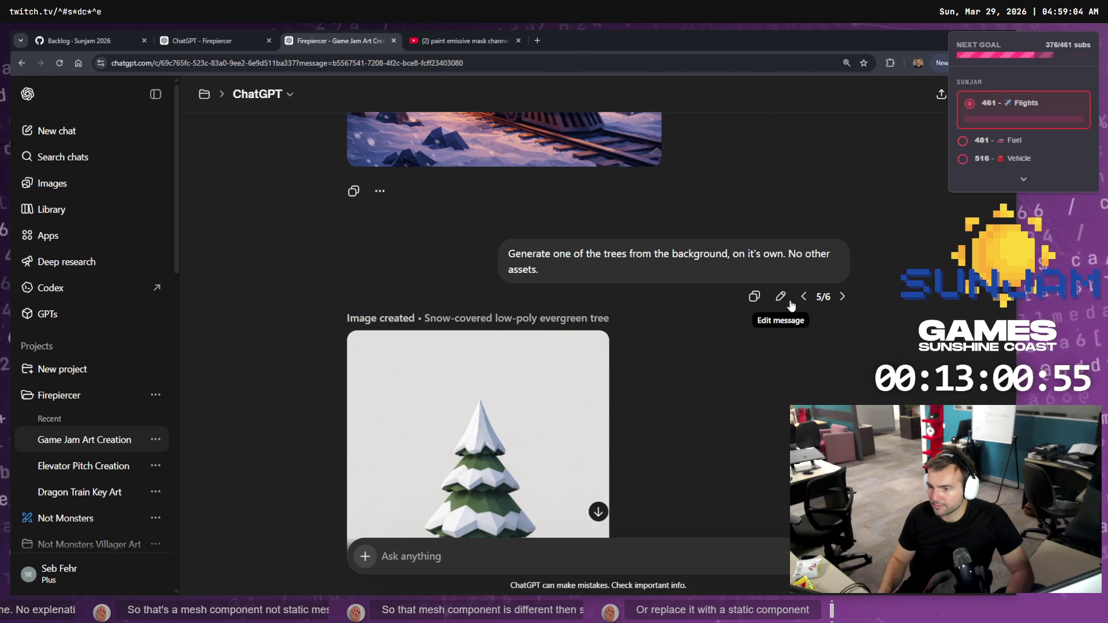
- Replace the tree prompt with a request for a trolley switch moving the train between tracks, and send it
click(780, 297)
key(ctrl+a)
key(BackSpace)
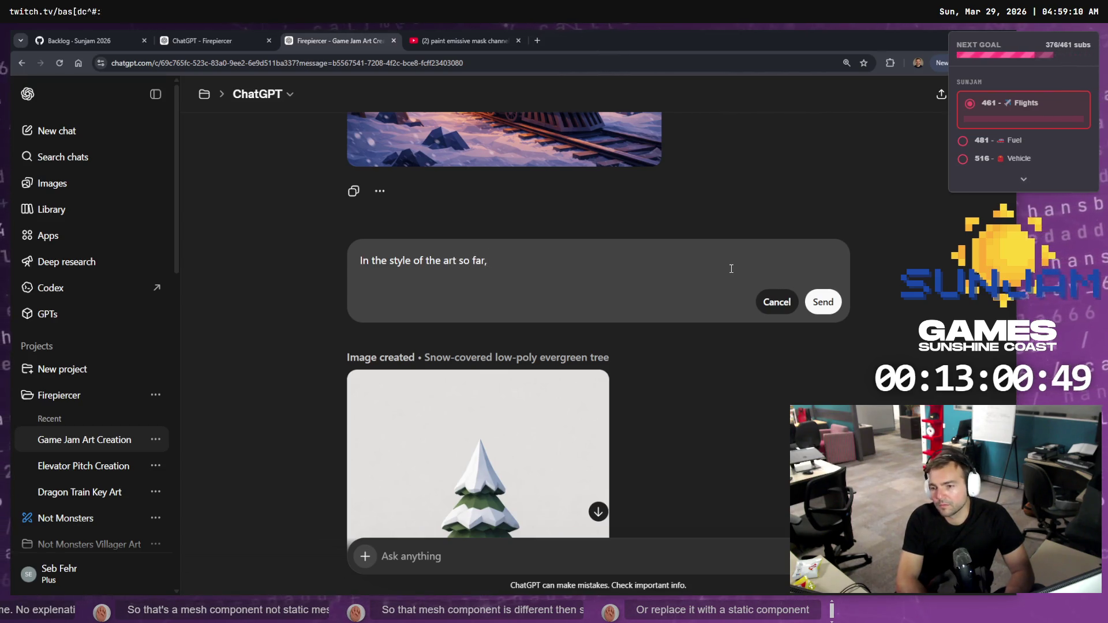
text(trolley switch that will move the train from one track to the other.)
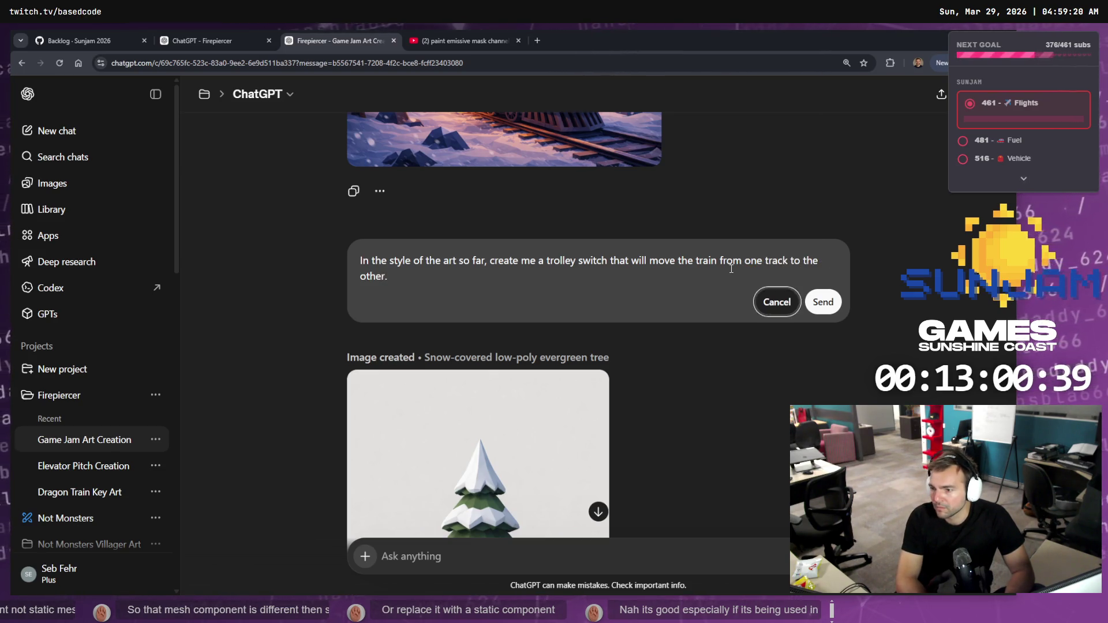
key(Return)
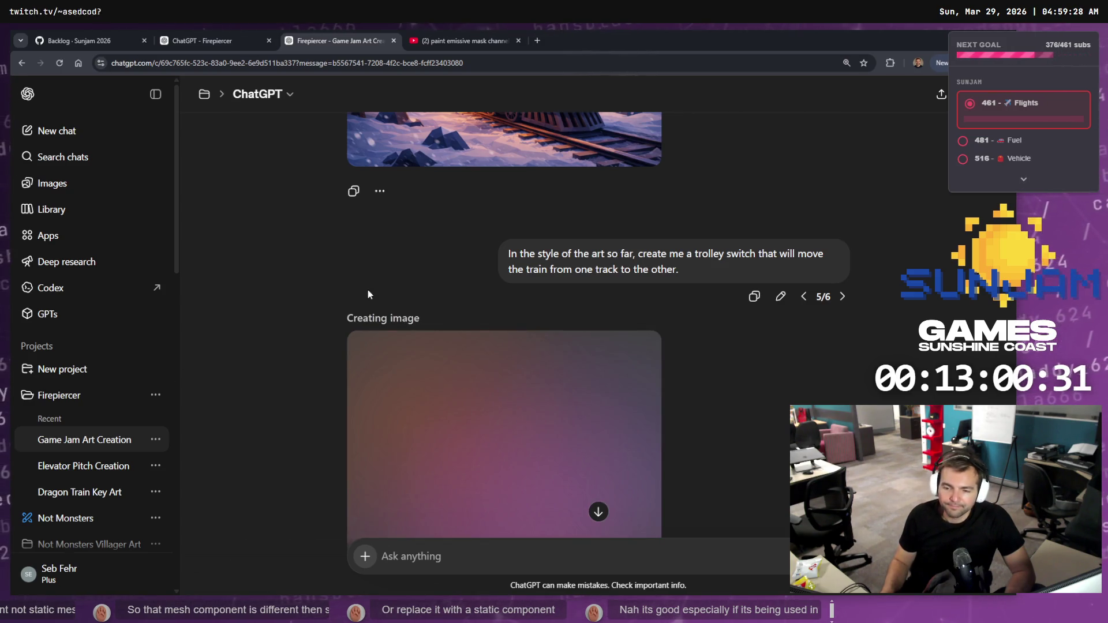
- Scroll to view the finished Railway switch on snowy evening image
scroll(275, 316, down, 3)
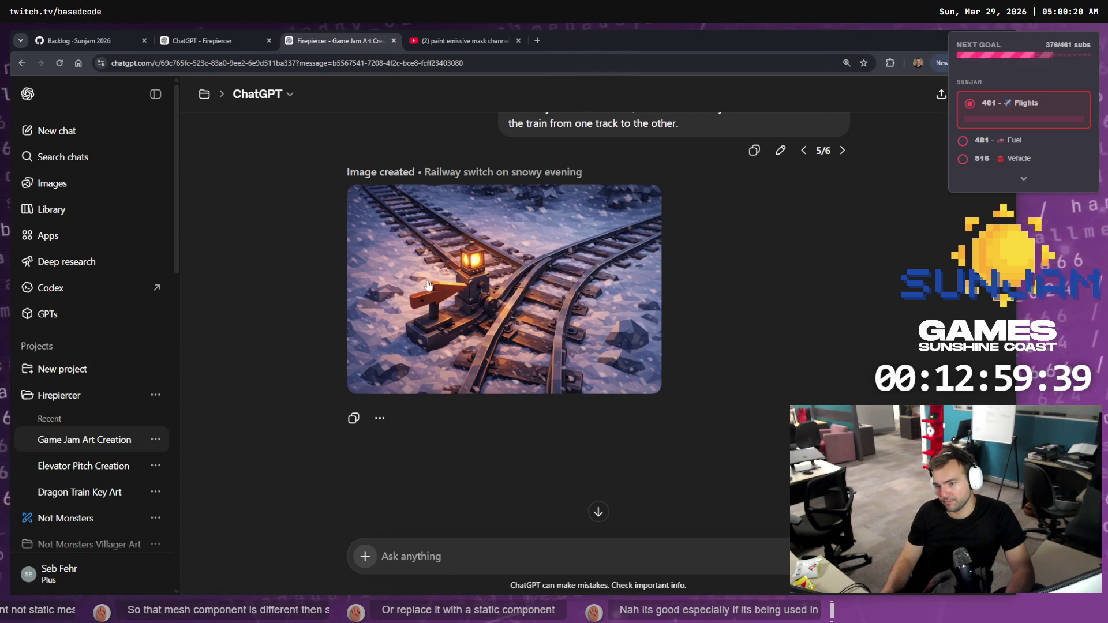
scroll(762, 192, up, 3)
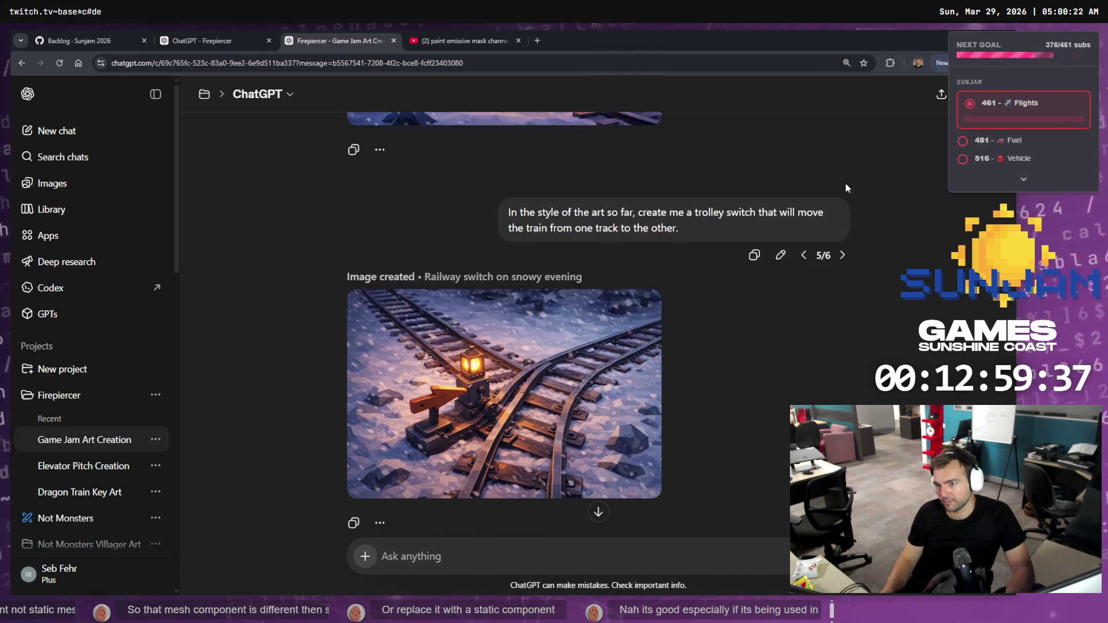
- Append 'look like a lever that the player can activate.' to the trolley-switch prompt and resend it
click(781, 308)
click(830, 203)
text(It should)
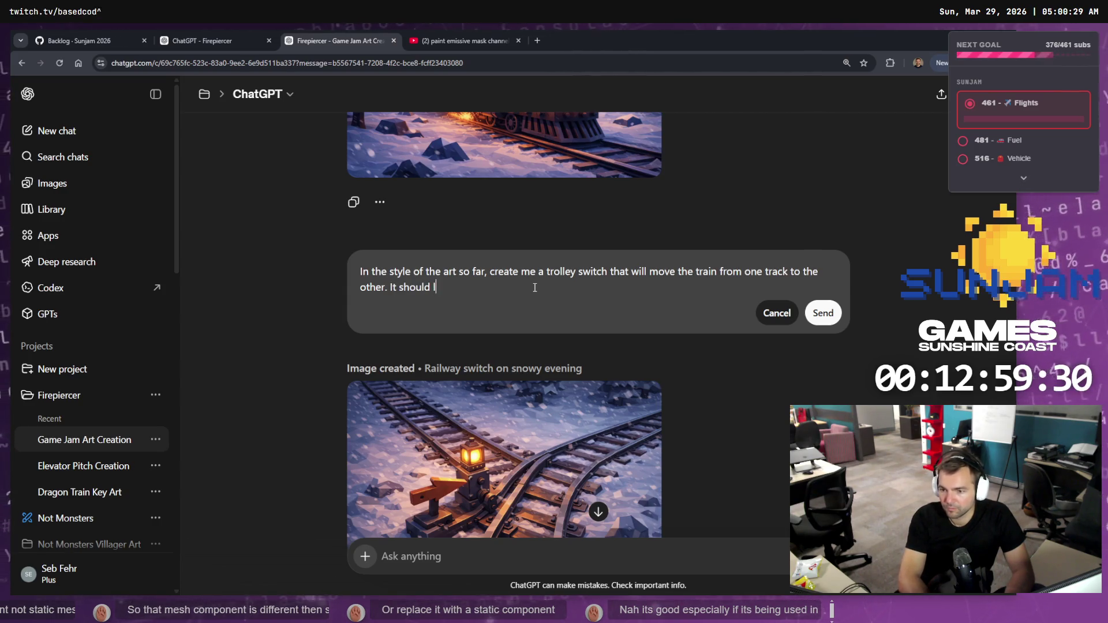
text(look like a lever that)
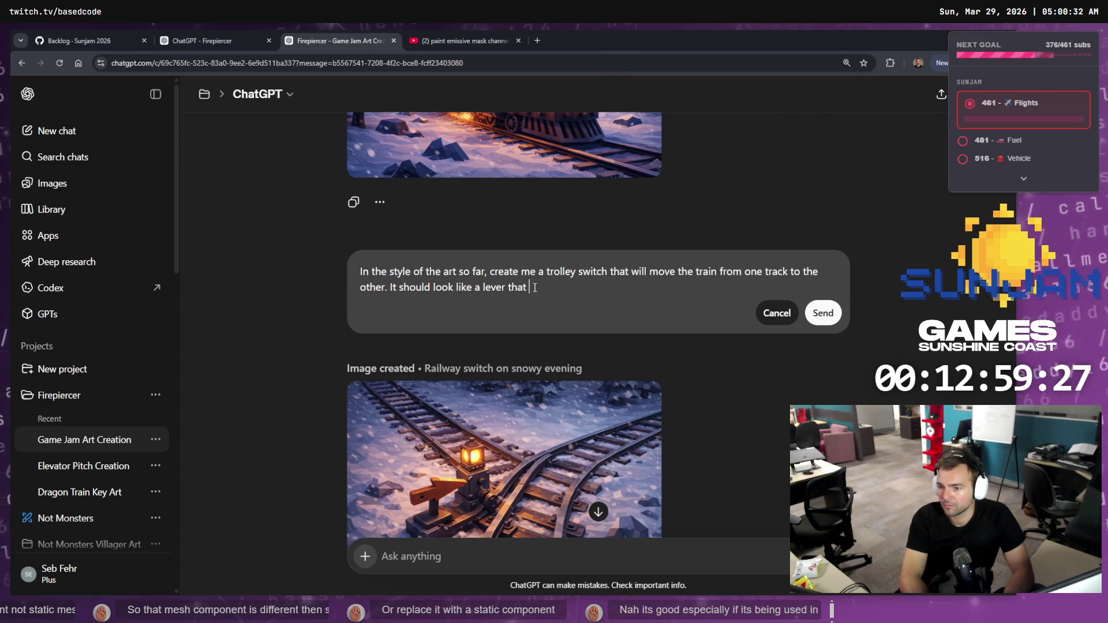
text( the player can activate.)
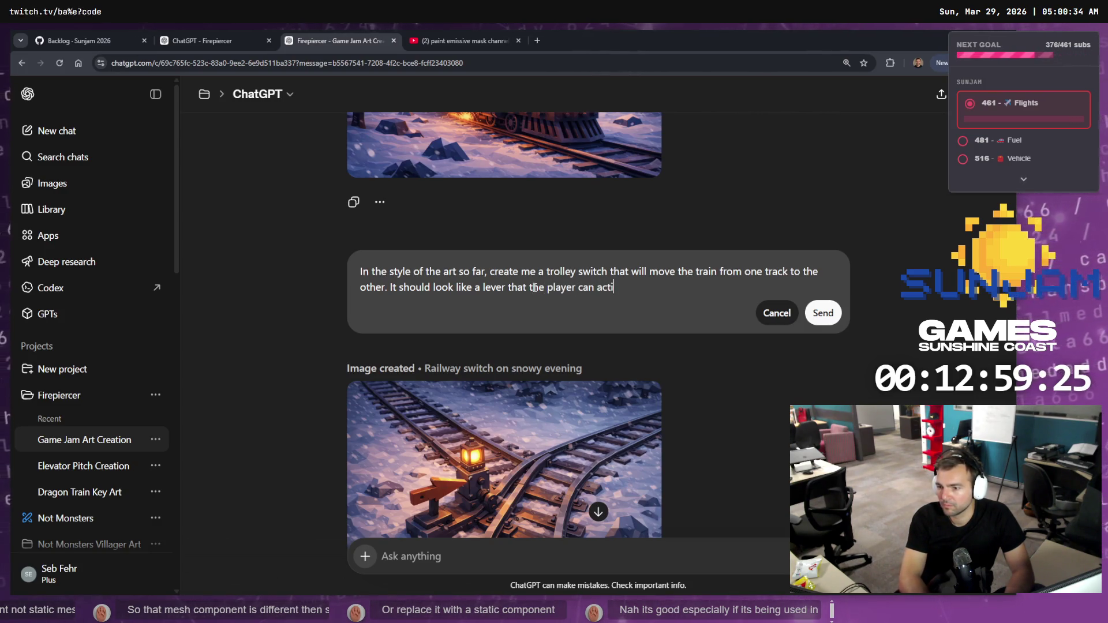
key(Return)
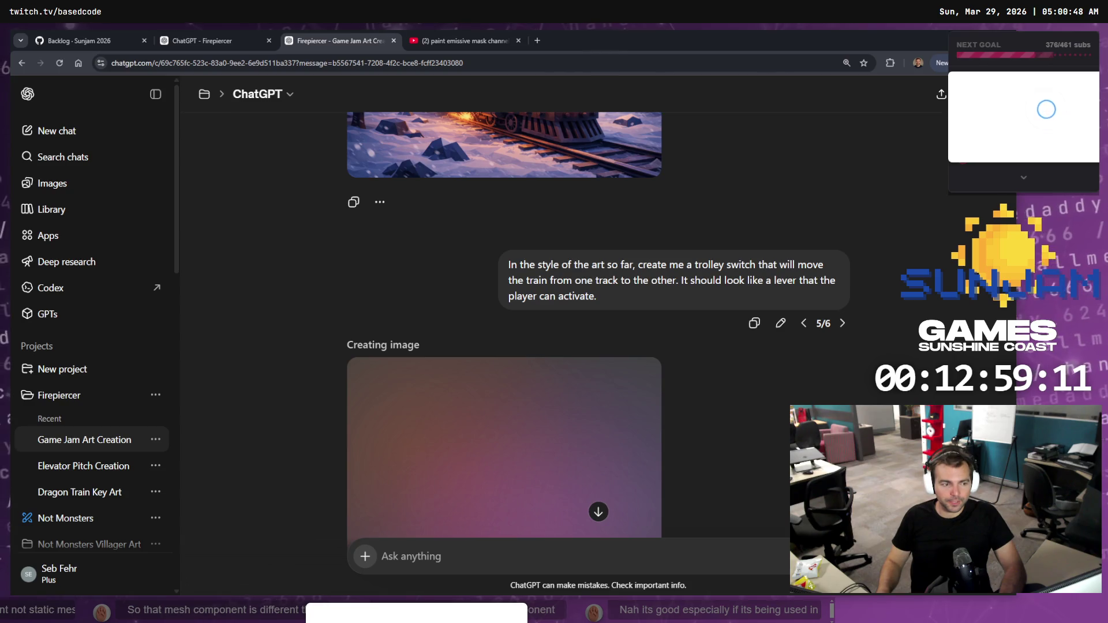
scroll(595, 305, down, 4)
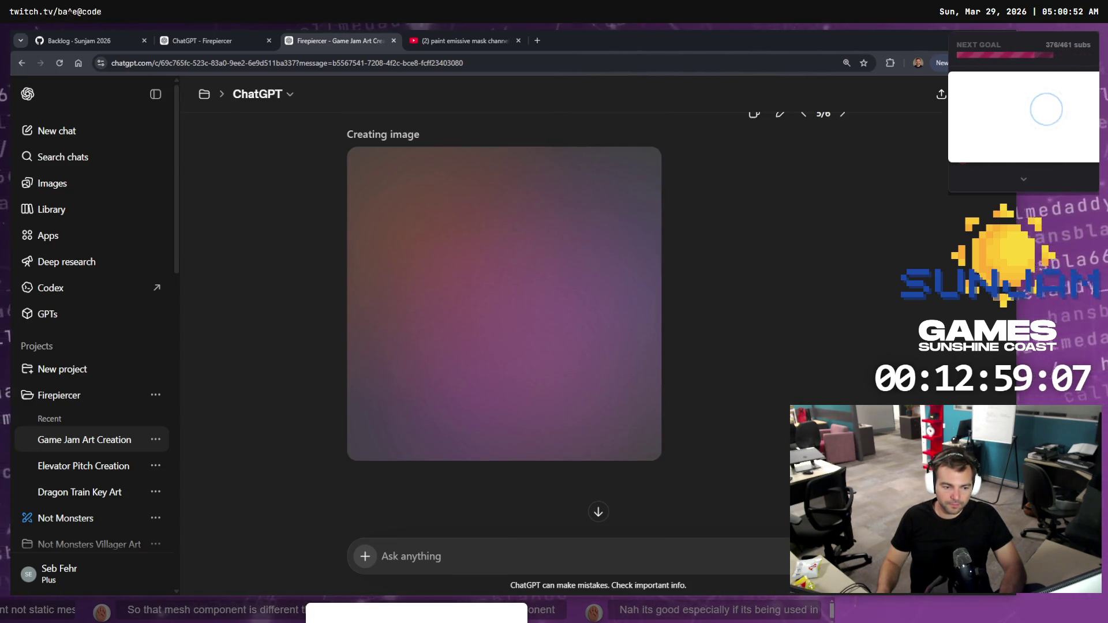
key(alt+Tab)
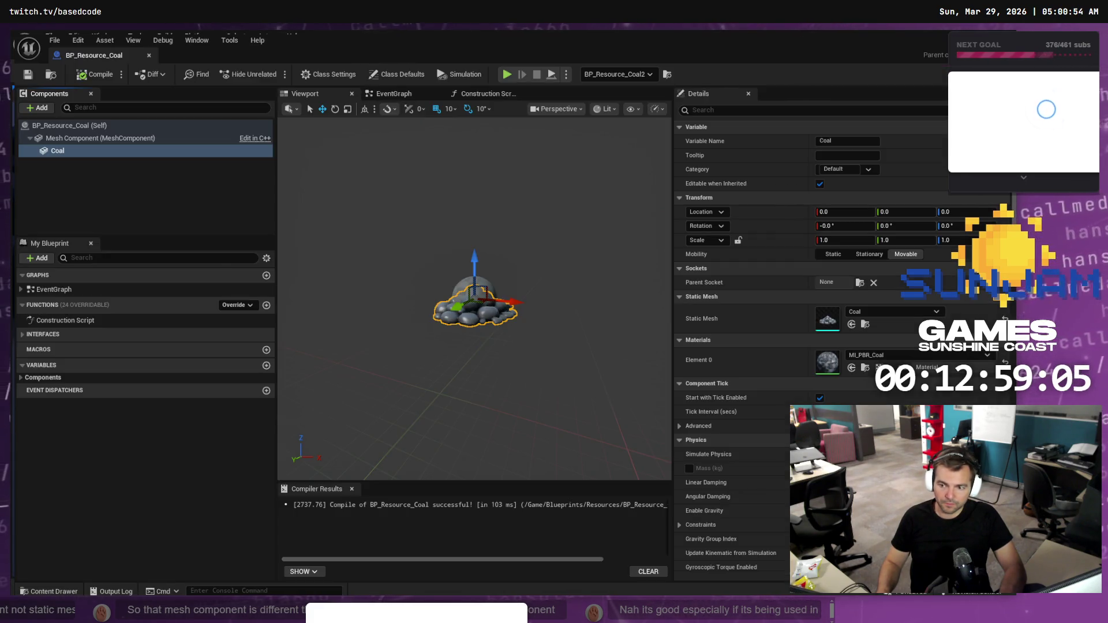
- Fly the camera over LVL_TestMap's trees and track junction, then start a play-in-editor session
key(alt+Tab)
key(w)
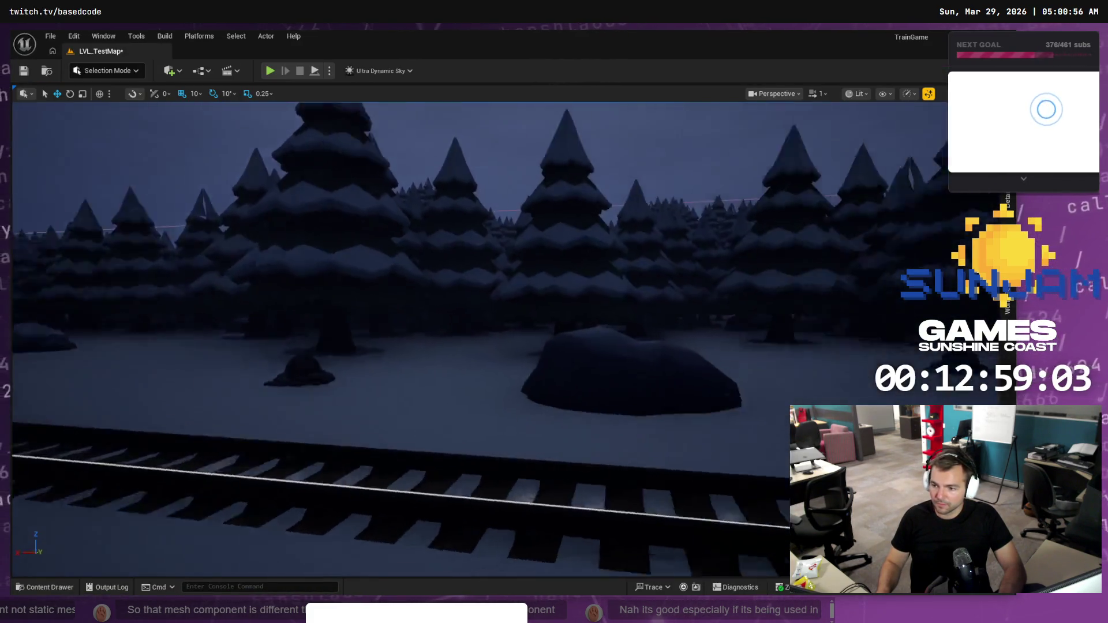
key(s)
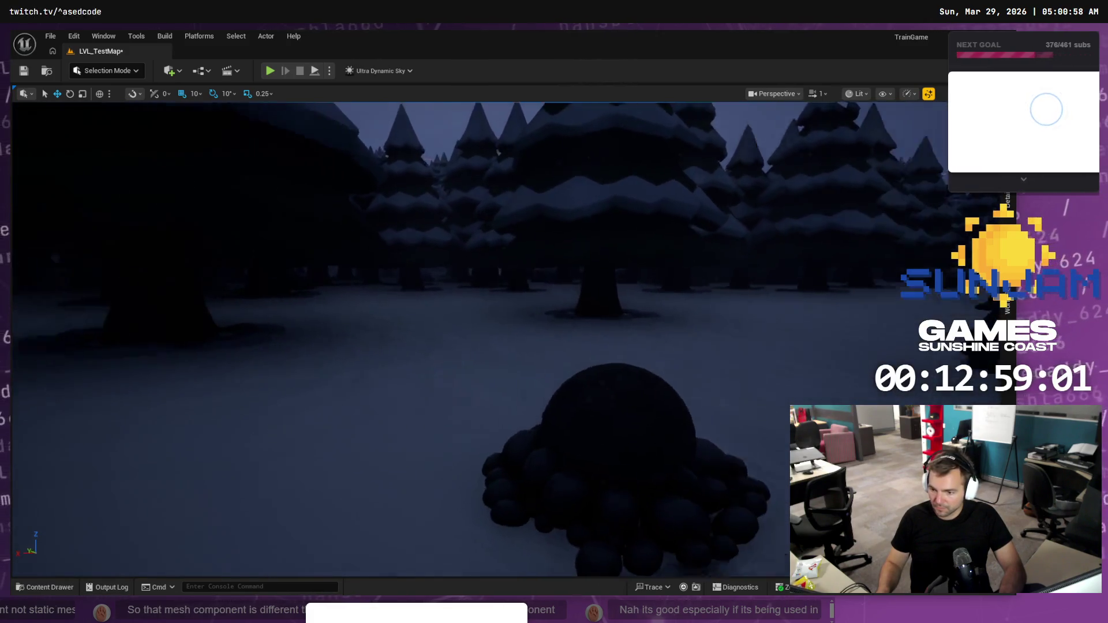
key(s)
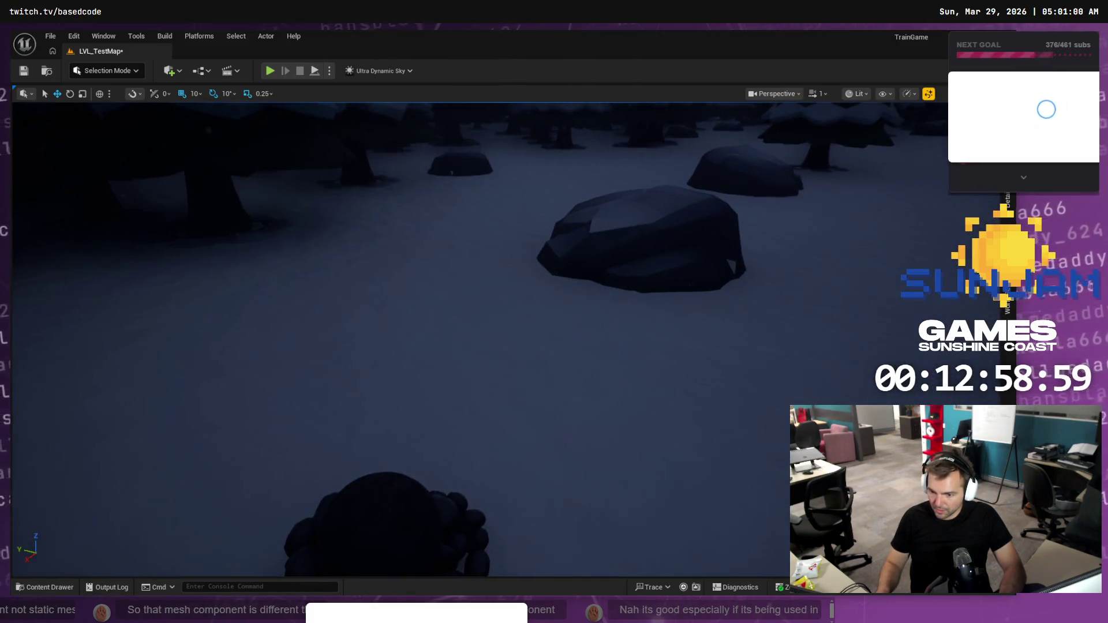
key(w)
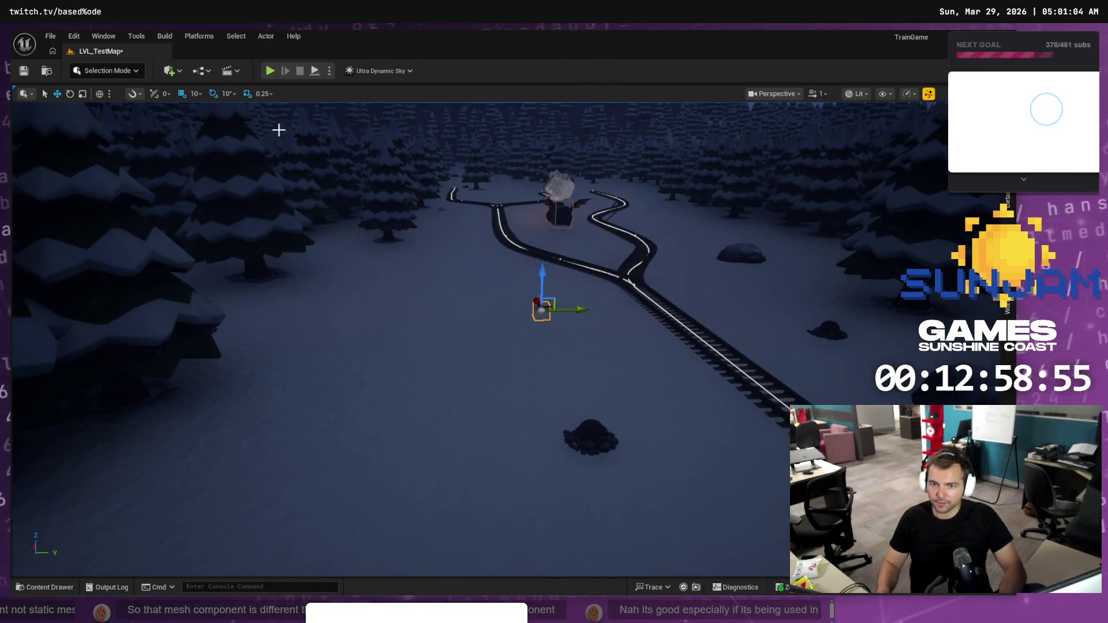
click(270, 70)
click(454, 423)
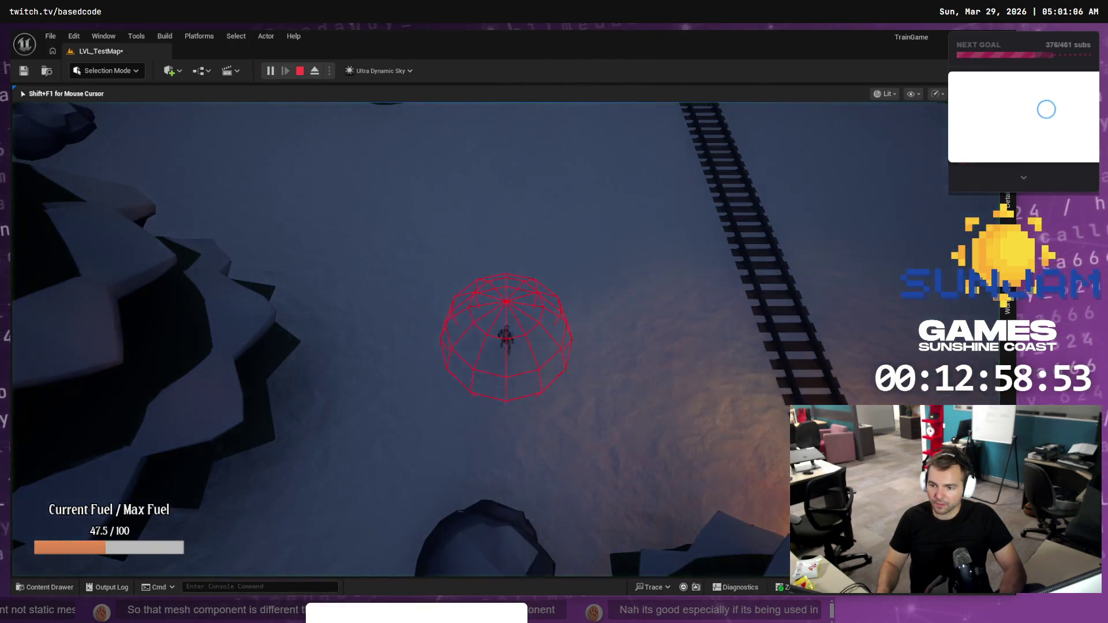
- Walk the character forward in the play test until fuel drops to 34.5 / 100, then stop it
key(w)
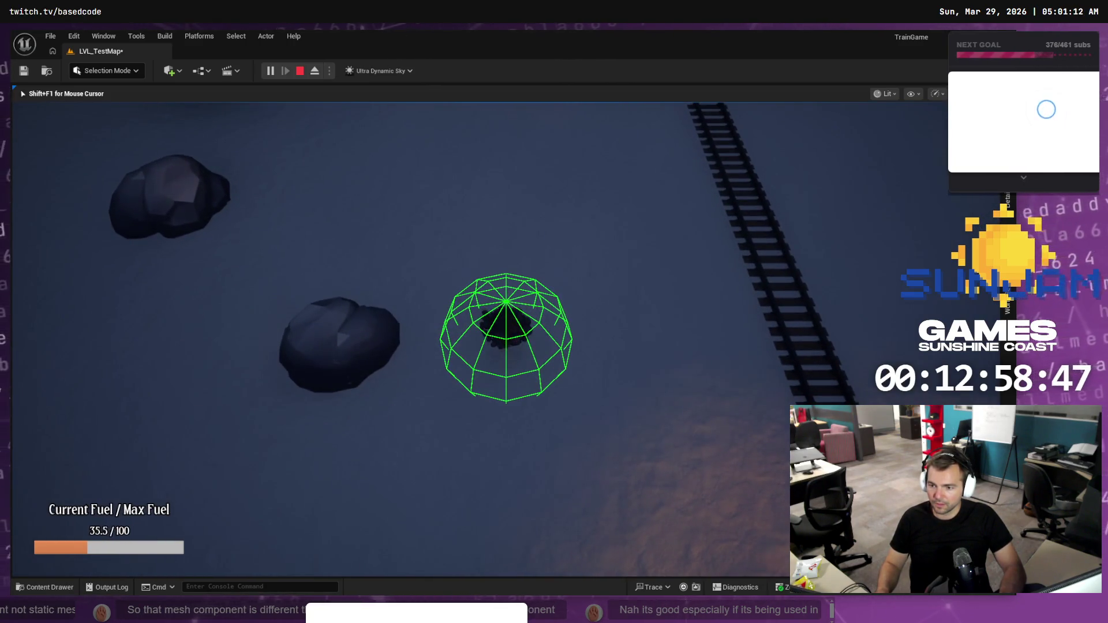
key(w)
key(w)
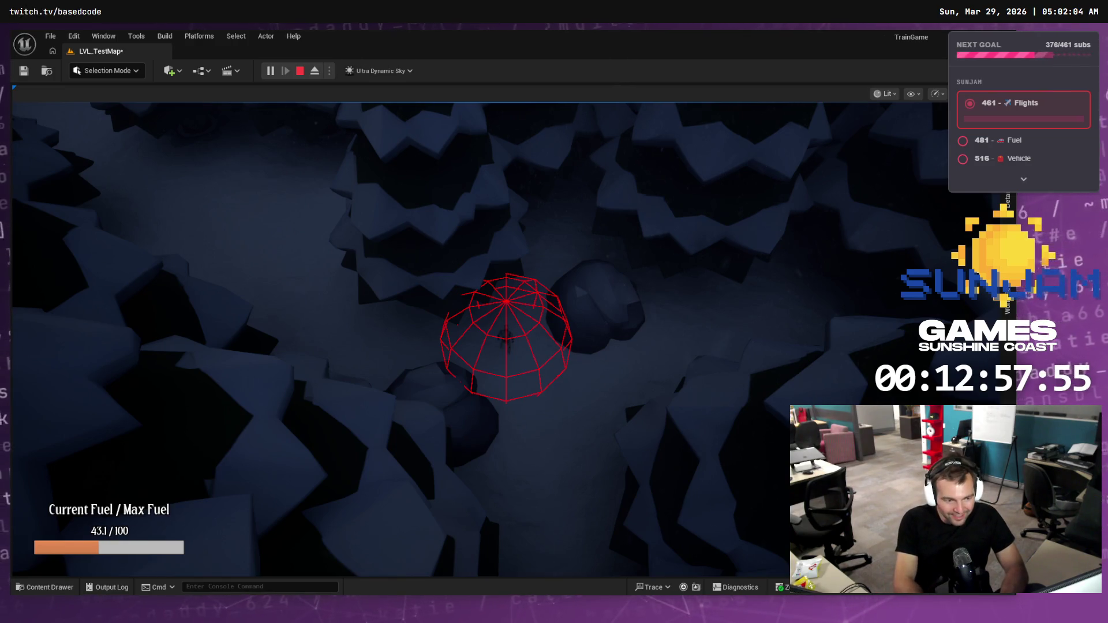
click(623, 321)
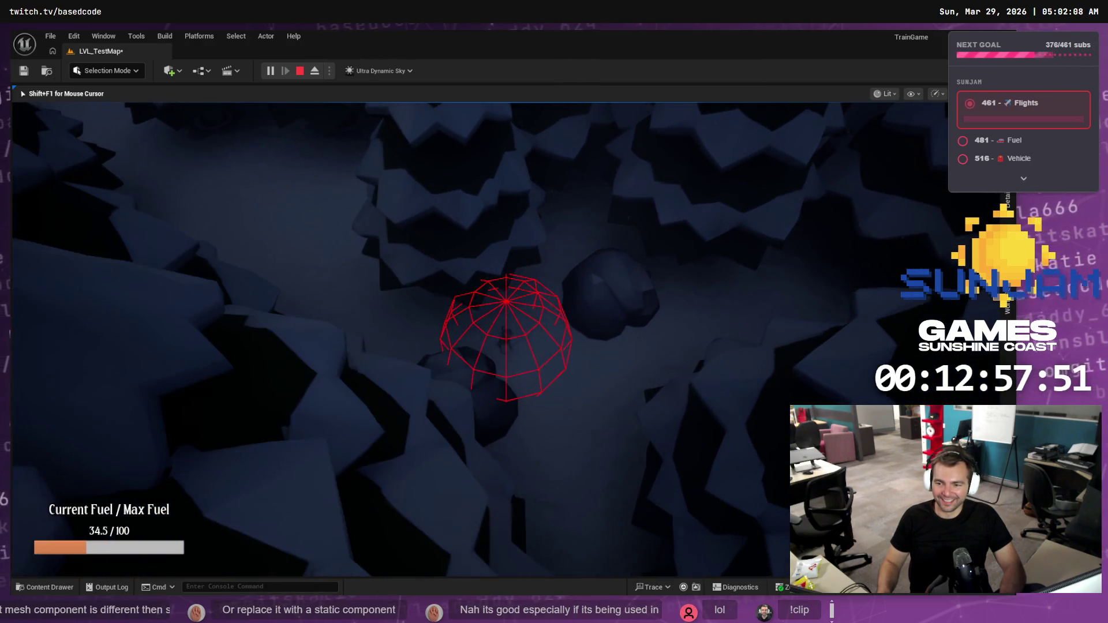
key(Escape)
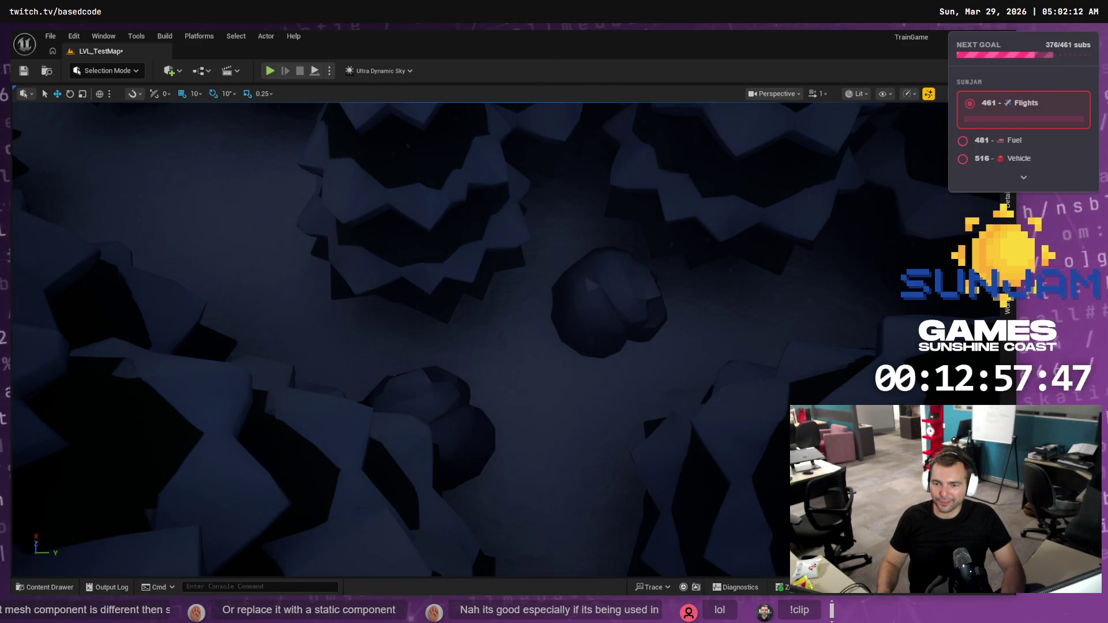
- Frame the editor view on the whole landscape and railway, then switch to ChatGPT
right_click(298, 156)
text(d)
key(Escape)
key(f)
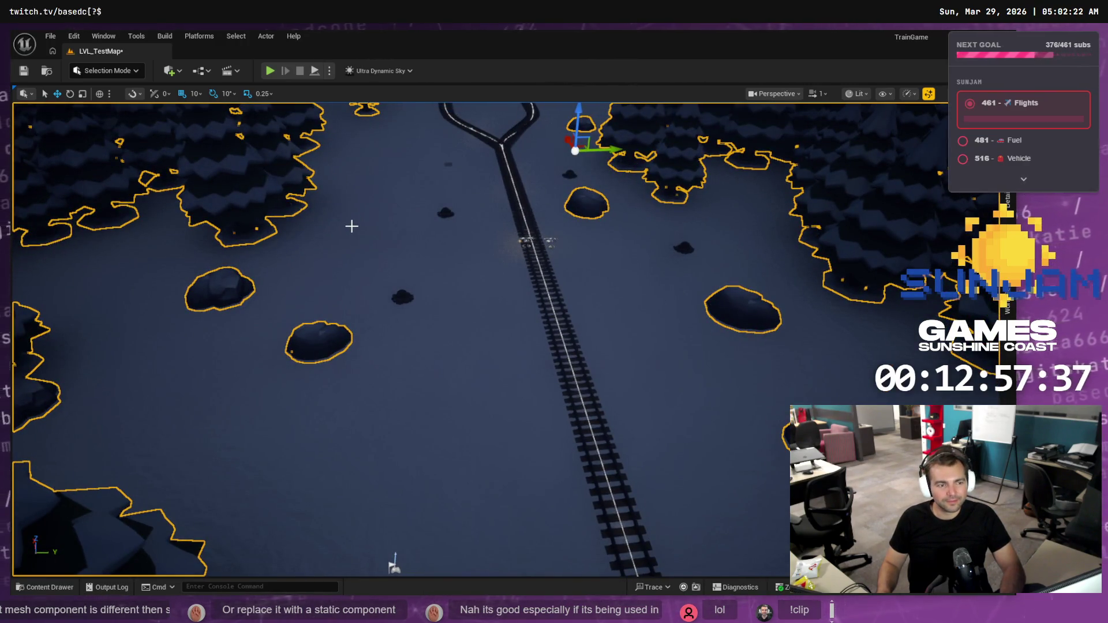
key(alt+Tab)
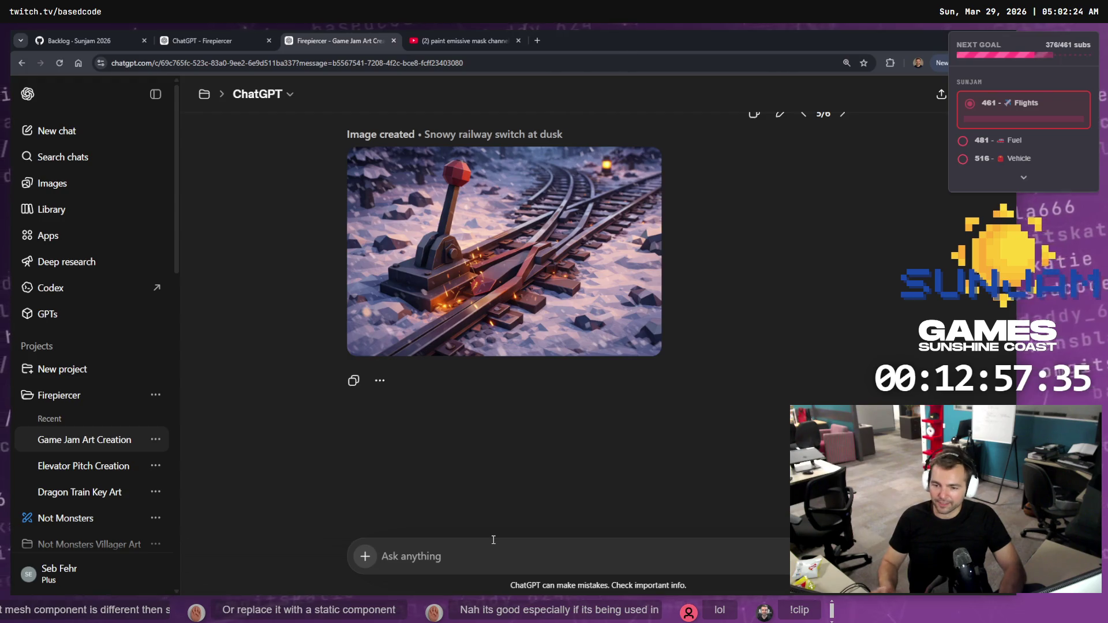
- Ask ChatGPT to keep only the switch on white as 3D modelling reference, fixing 'modlling'
text(R)
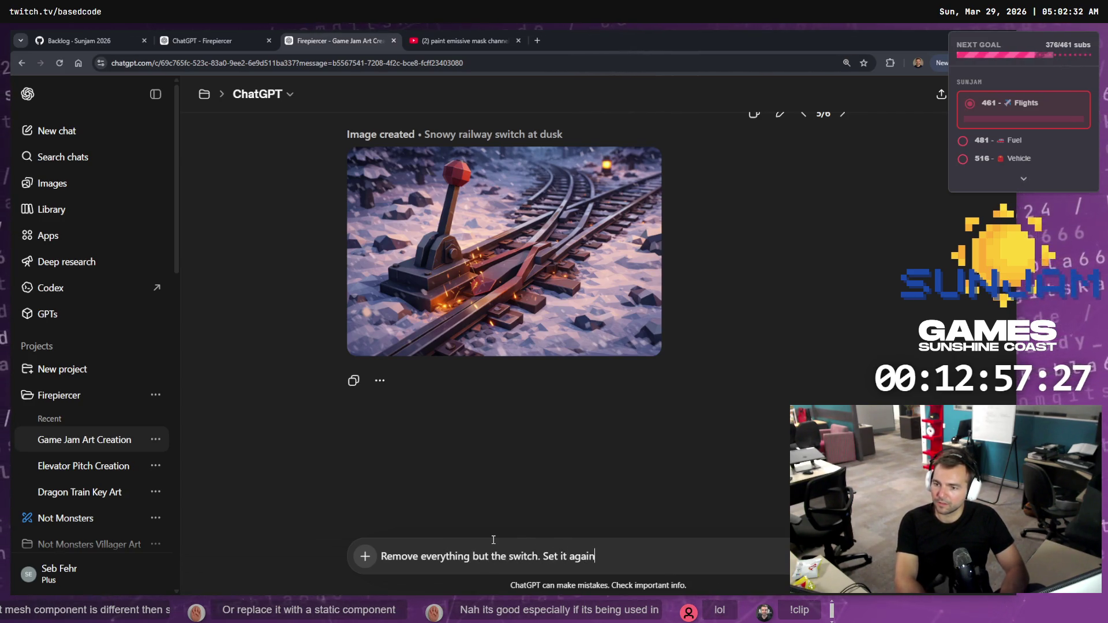
text(5round. Put it)
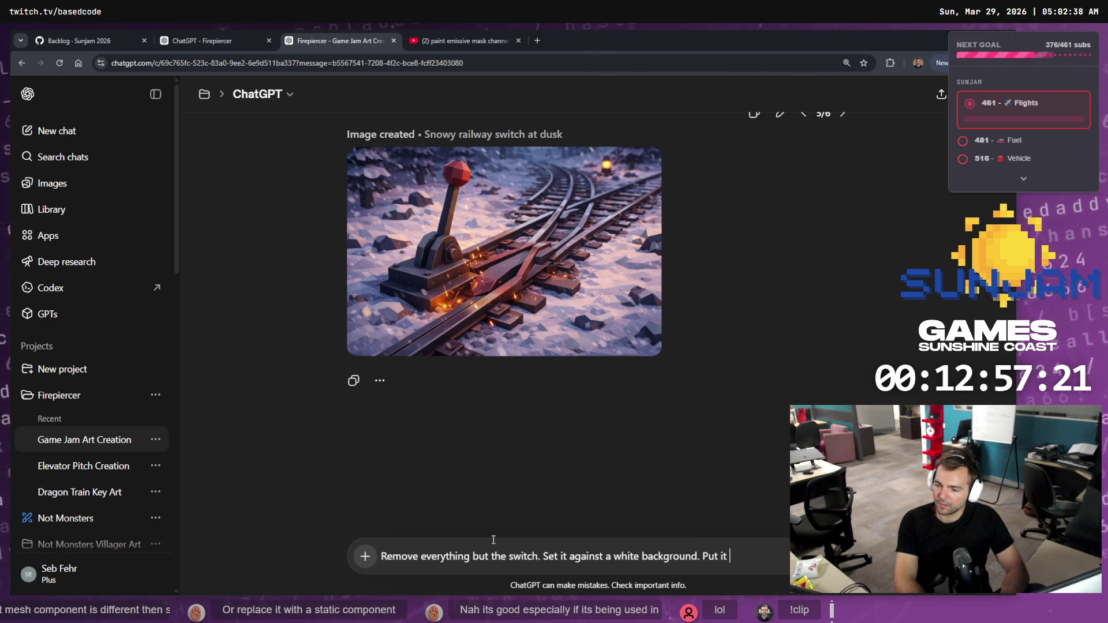
text(in a)
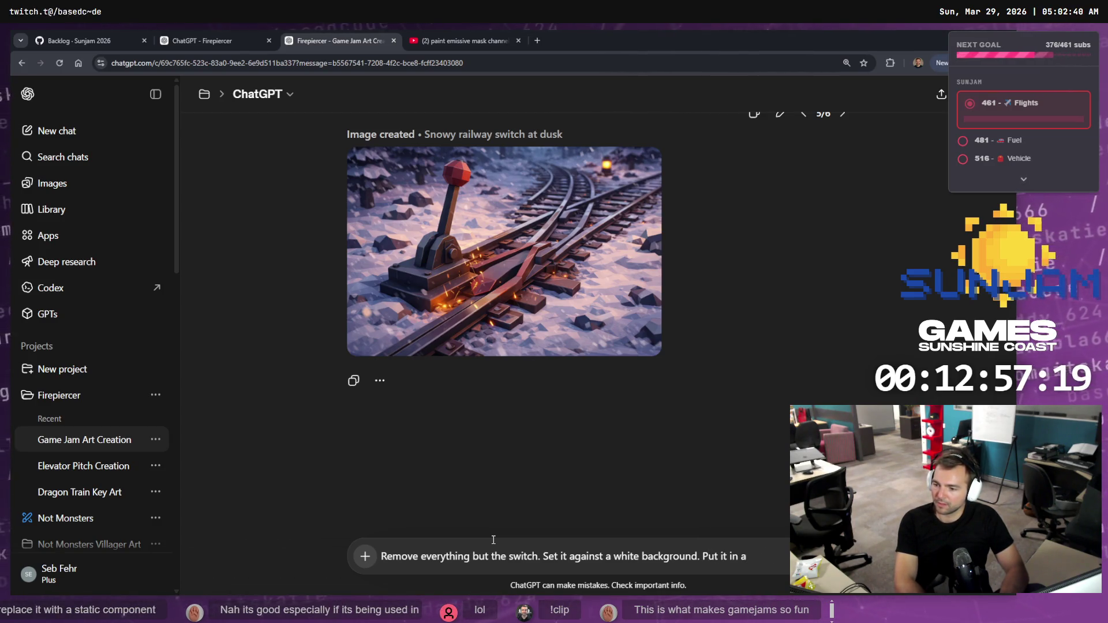
text( perspective s)
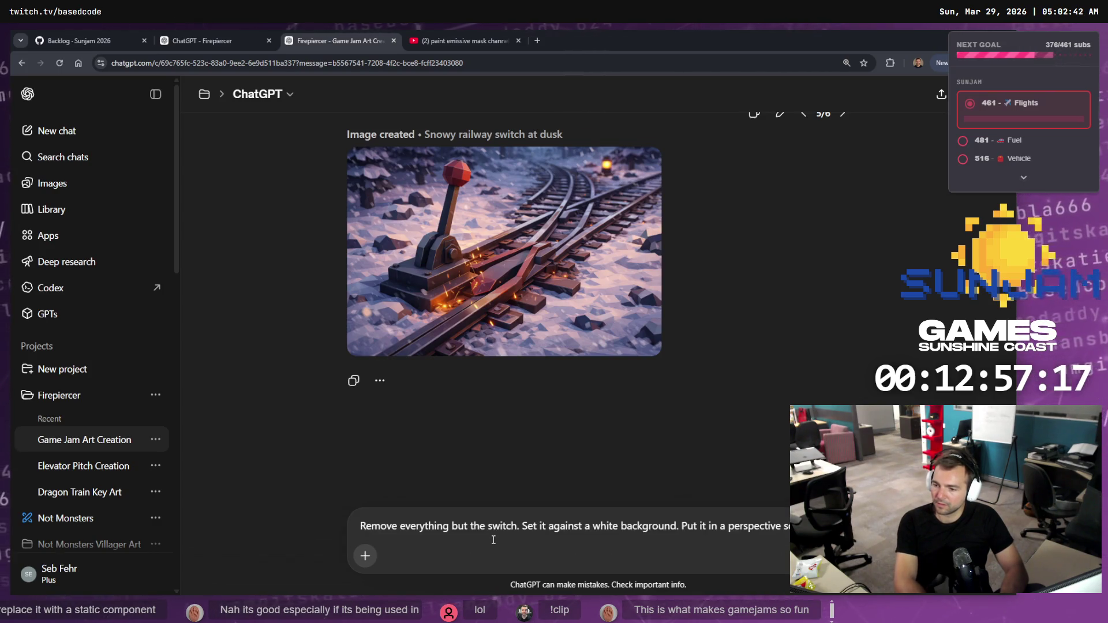
text(can)
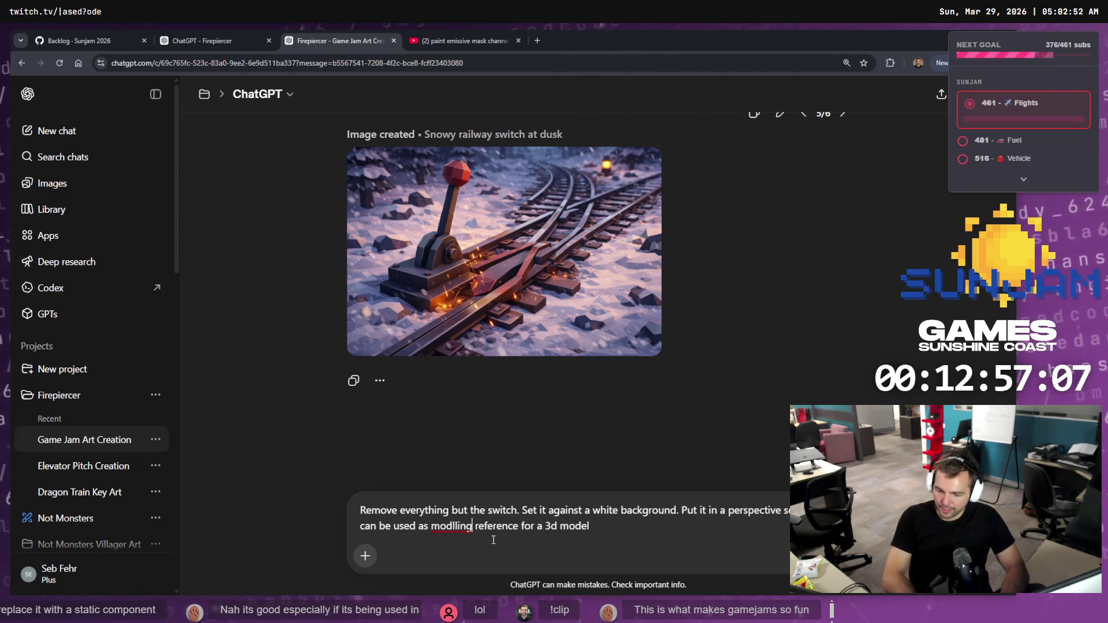
key(Menu)
key(Down)
key(Return)
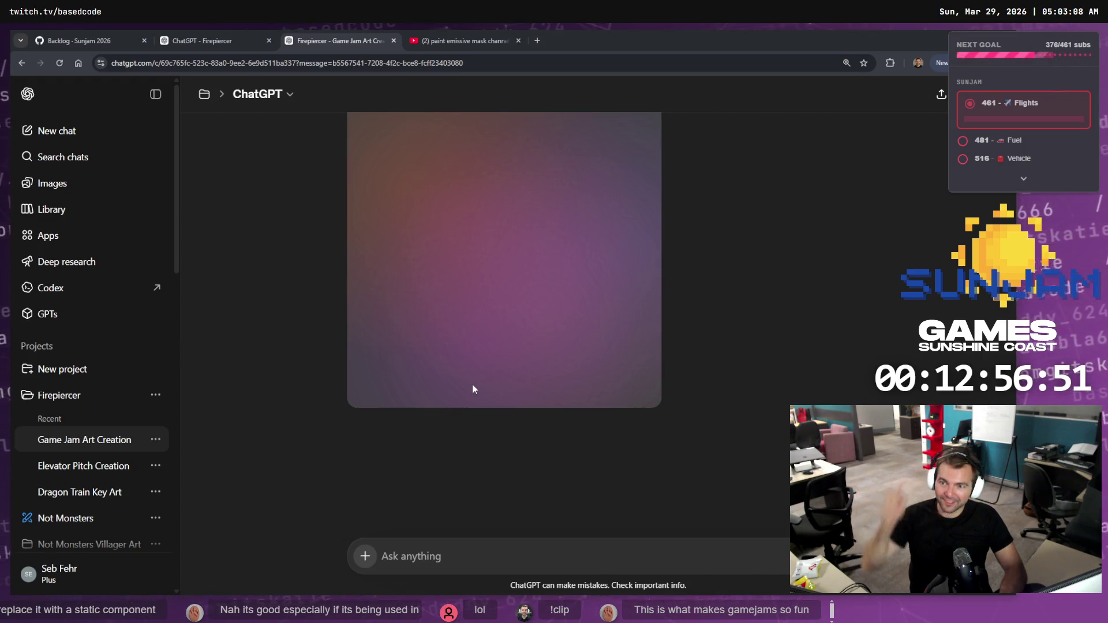
middle_click(479, 39)
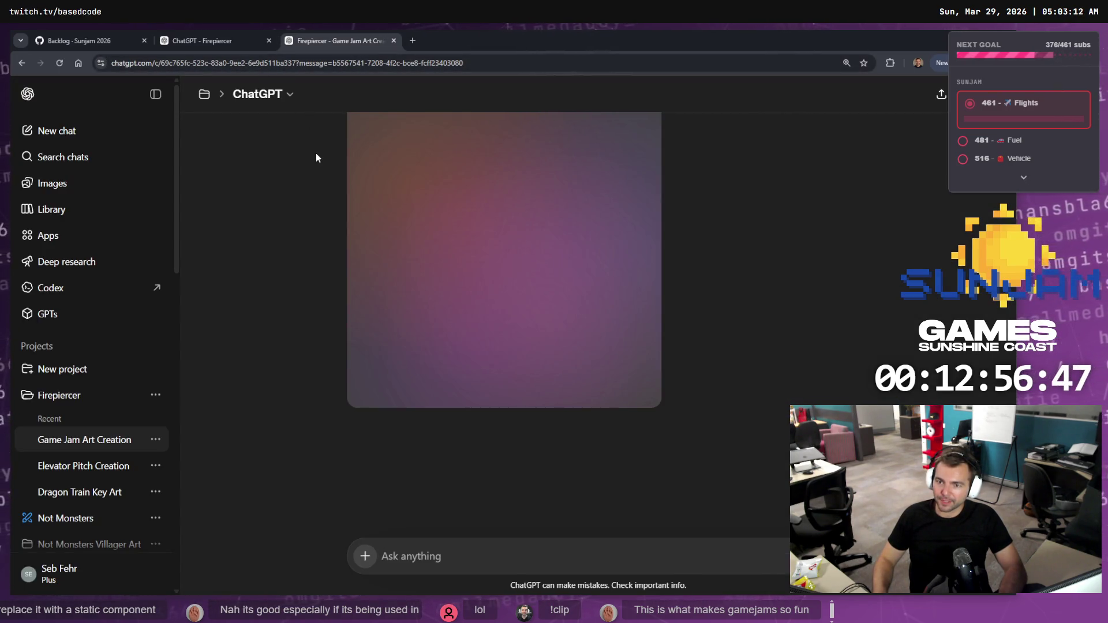
- Reopen the YouTube search and open the Texture Paint Emission Maps tutorial, selecting its URL
key(ctrl+shift+t)
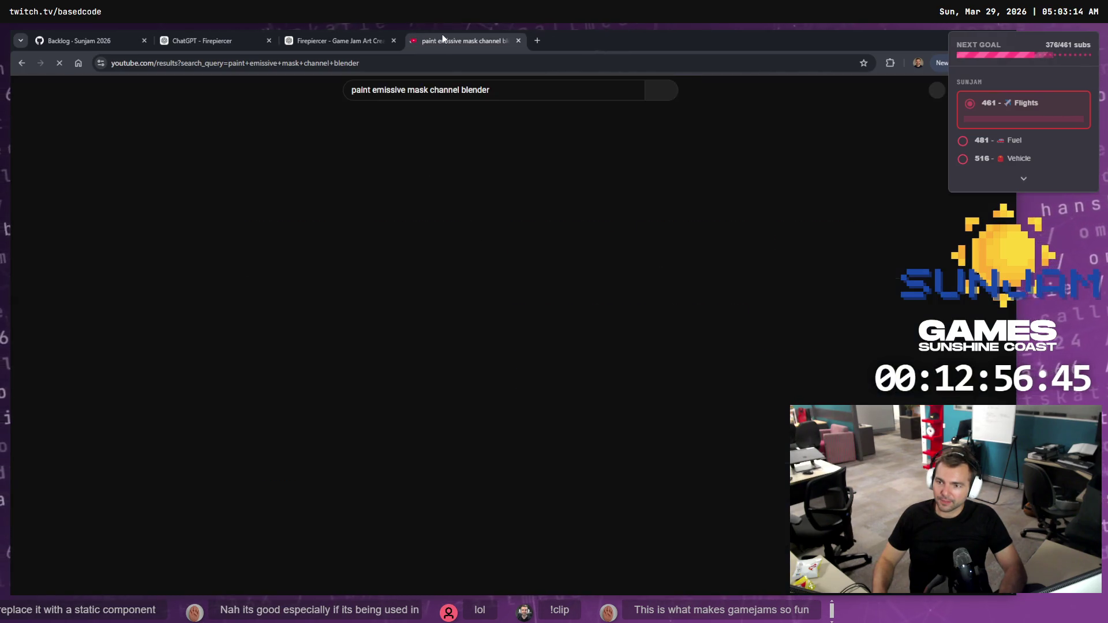
right_click(353, 387)
click(336, 377)
click(280, 63)
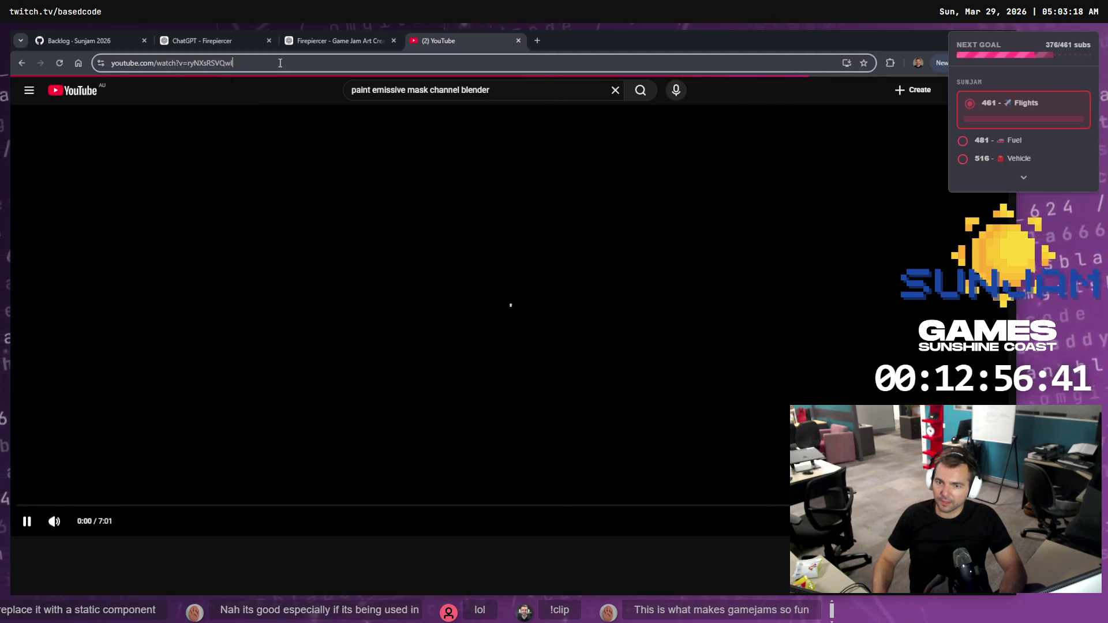
click(544, 32)
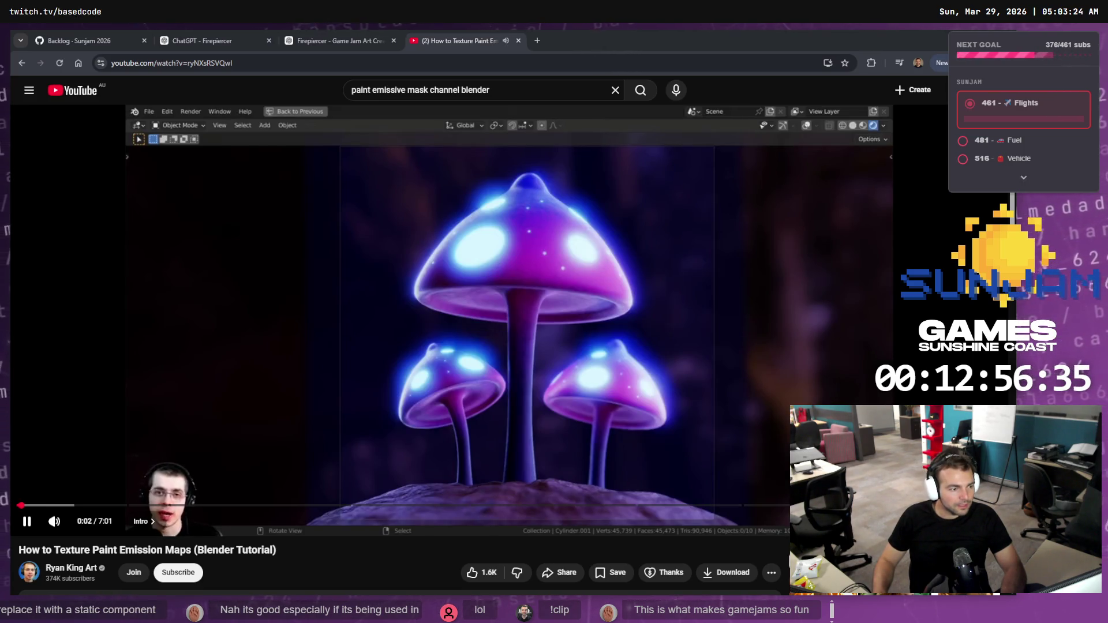
- Return to the Firepiercer tldraw board
key(alt+Tab)
scroll(647, 368, down, 3)
scroll(543, 266, down, 5)
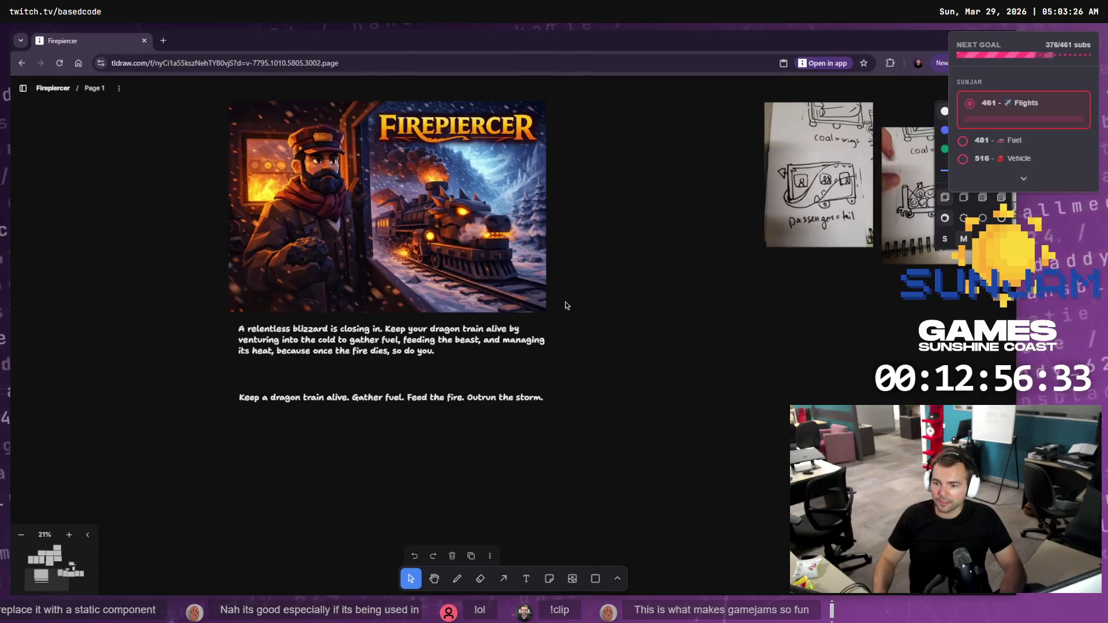
- Open the Not Monster board from the board list and locate its VFX frame
mouse_move(640, 277)
mouse_down()
mouse_move(585, 438)
mouse_move(546, 425)
mouse_move(465, 239)
mouse_move(492, 232)
mouse_move(483, 351)
mouse_up()
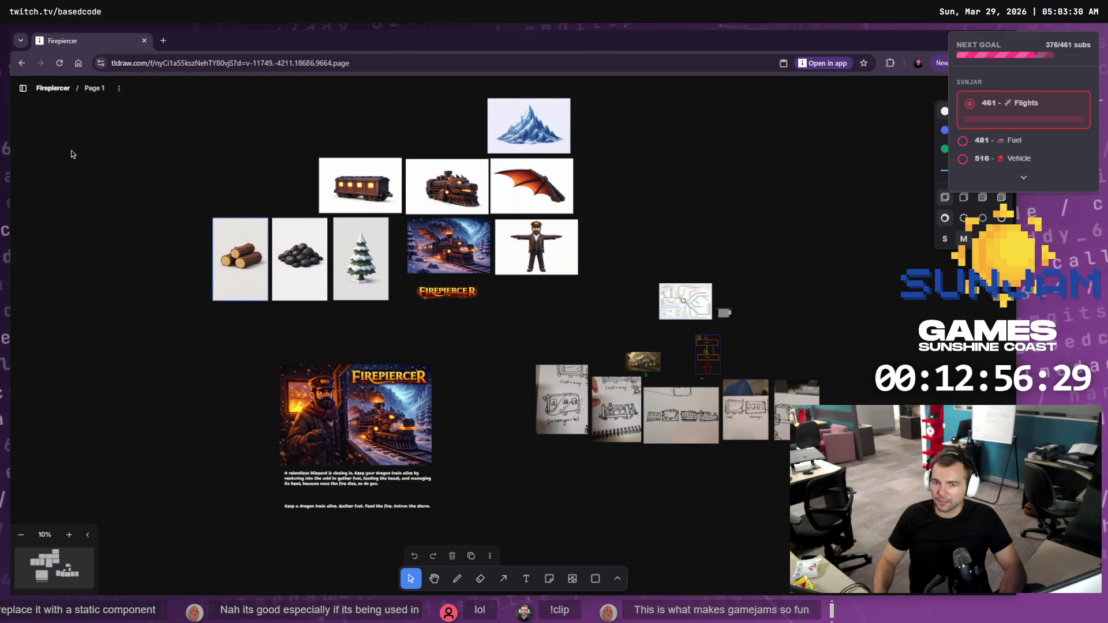
click(27, 97)
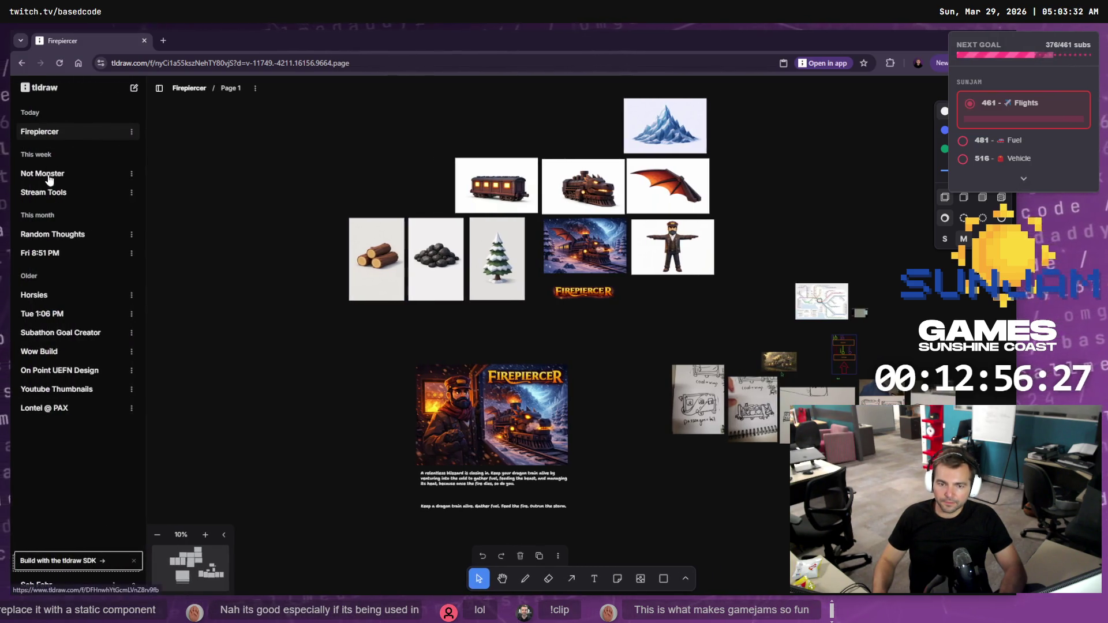
click(49, 174)
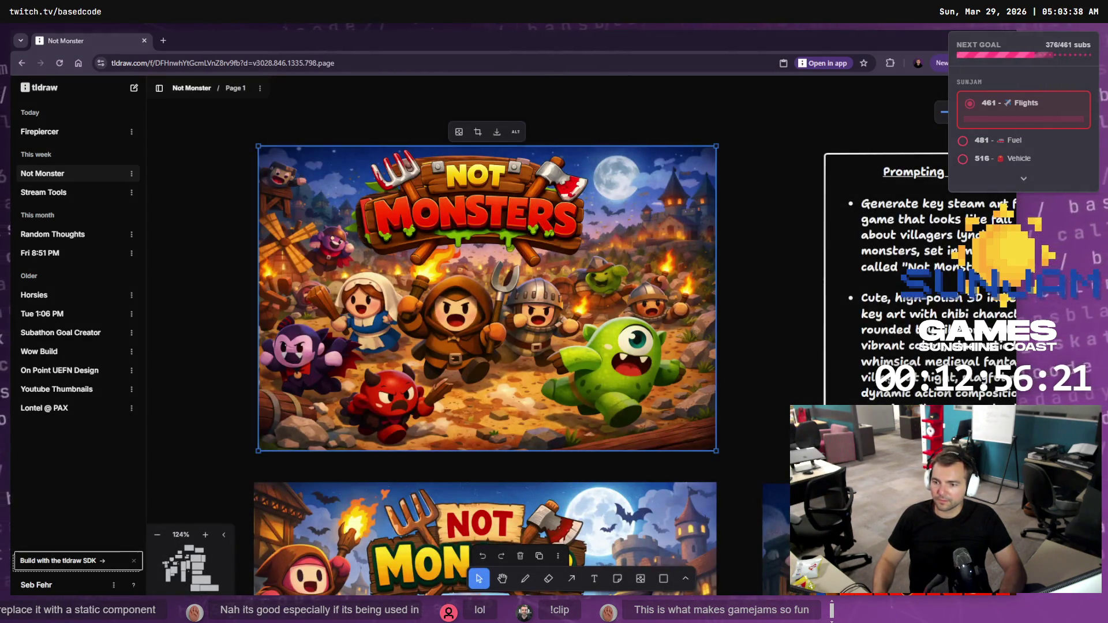
scroll(607, 298, down, 10)
scroll(607, 297, down, 5)
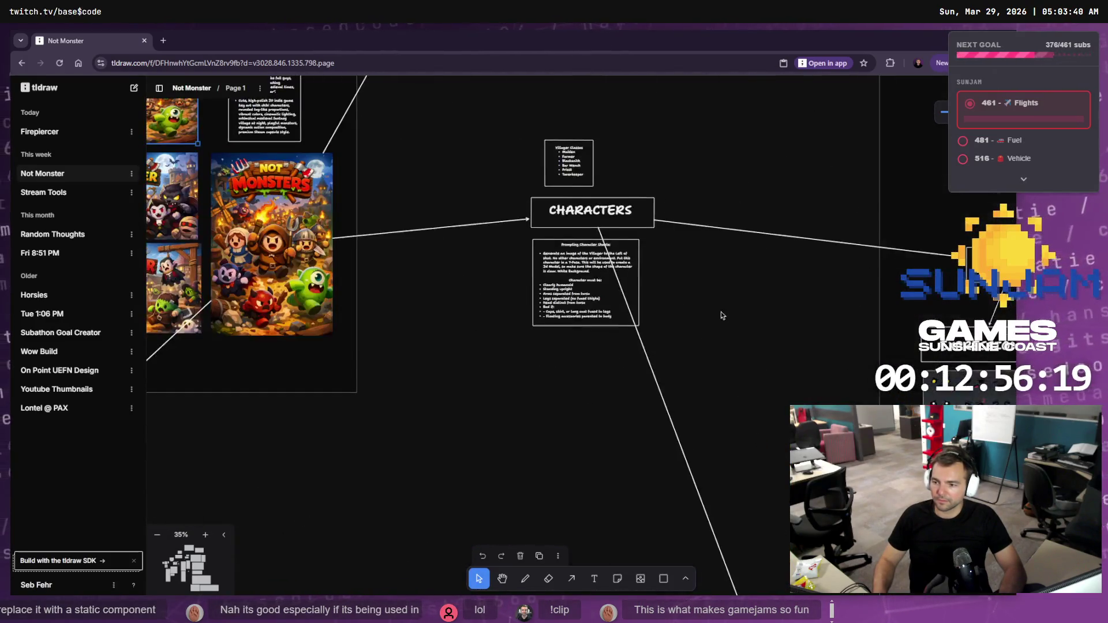
scroll(751, 375, up, 5)
scroll(554, 263, left, 10)
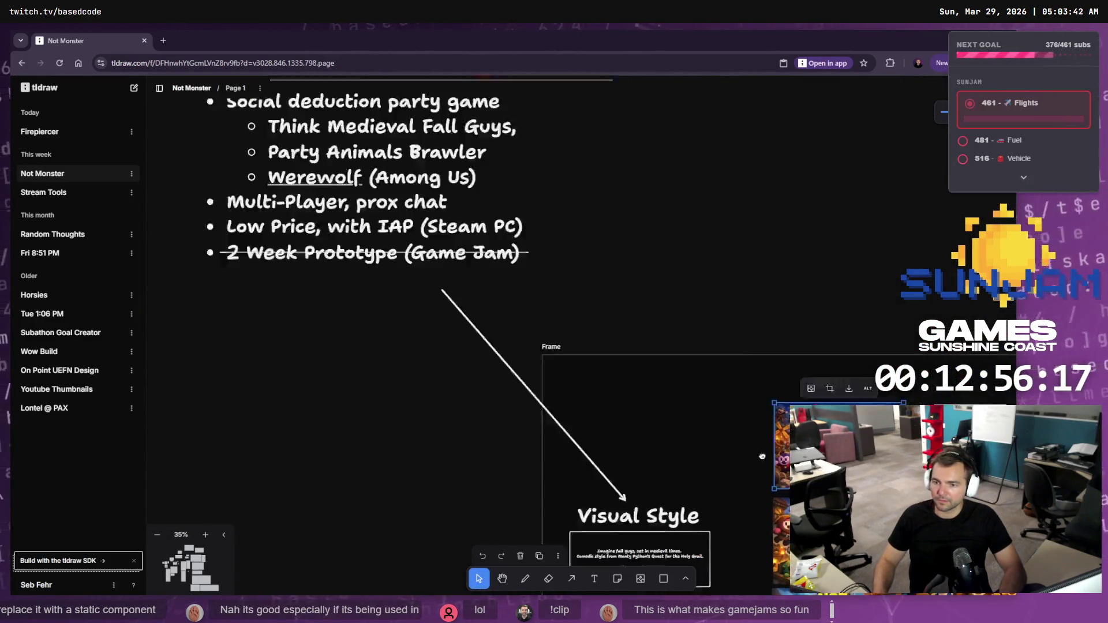
scroll(554, 263, right, 5)
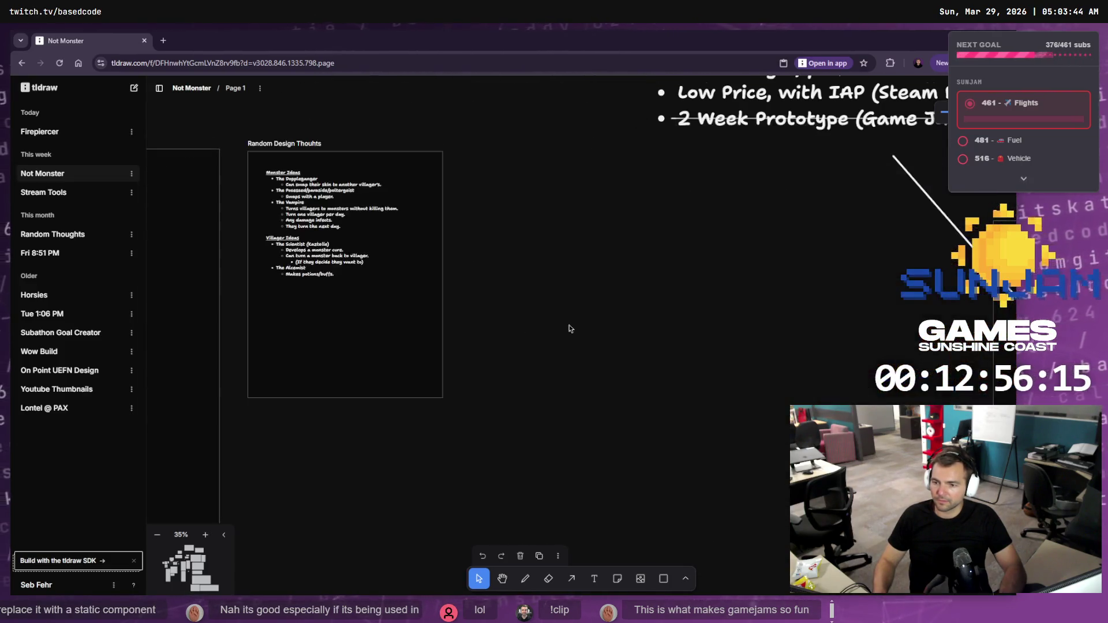
scroll(570, 329, down, 2)
scroll(569, 328, left, 5)
scroll(392, 469, up, 5)
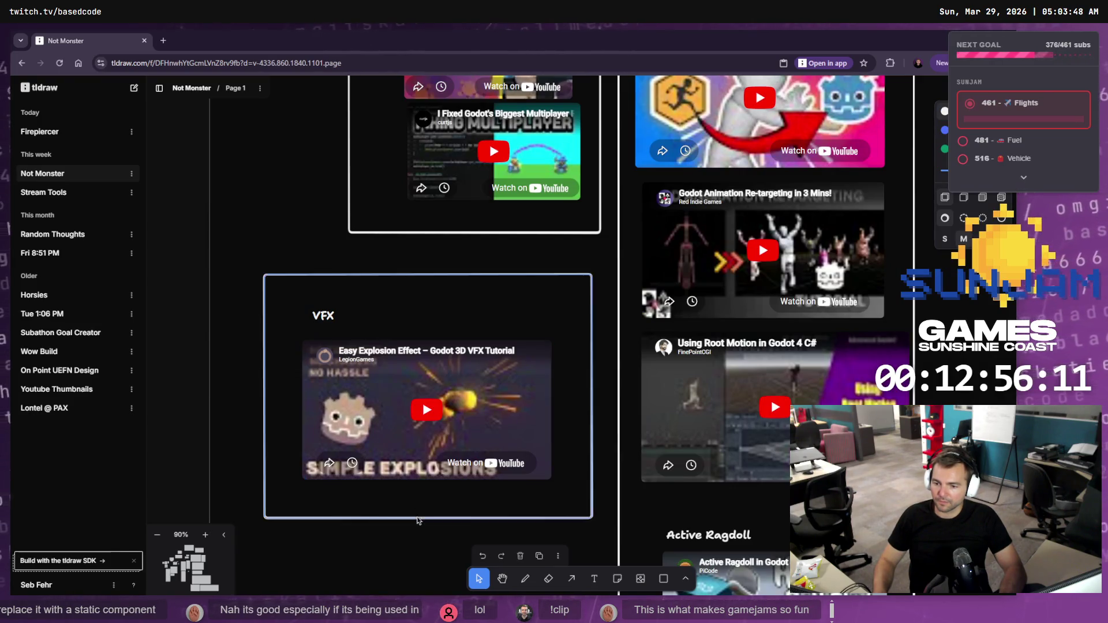
- Make the VFX frame taller, paste the emission tutorial video into it, and return to Firepiercer
click(417, 518)
drag(416, 518, 409, 570)
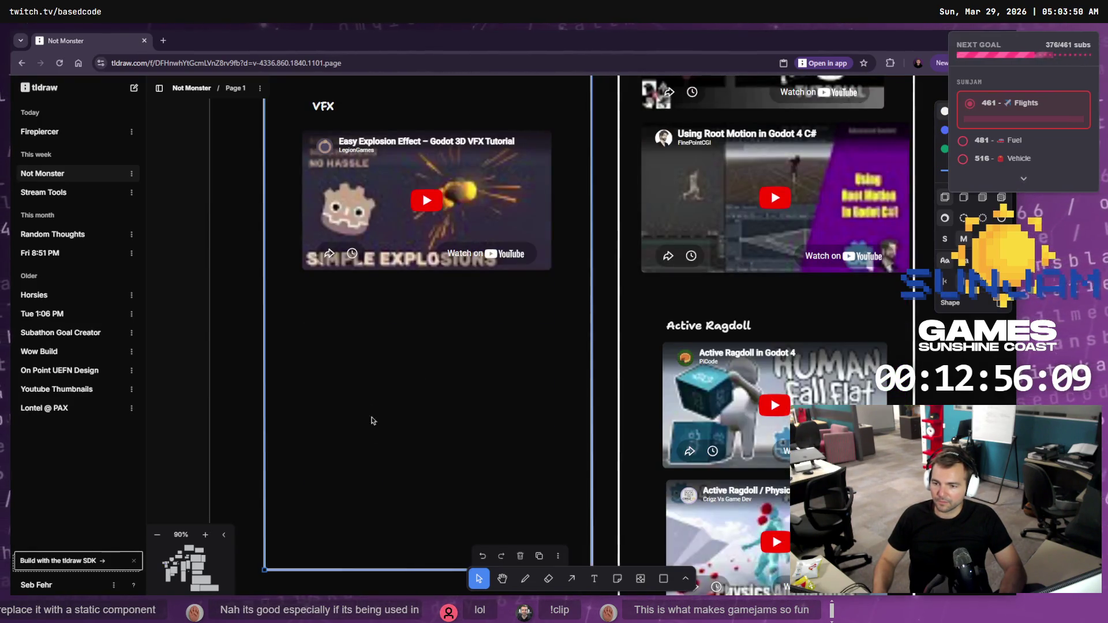
key(ctrl+v)
mouse_move(770, 436)
mouse_down()
mouse_move(667, 504)
mouse_move(551, 446)
mouse_up()
drag(387, 323, 397, 324)
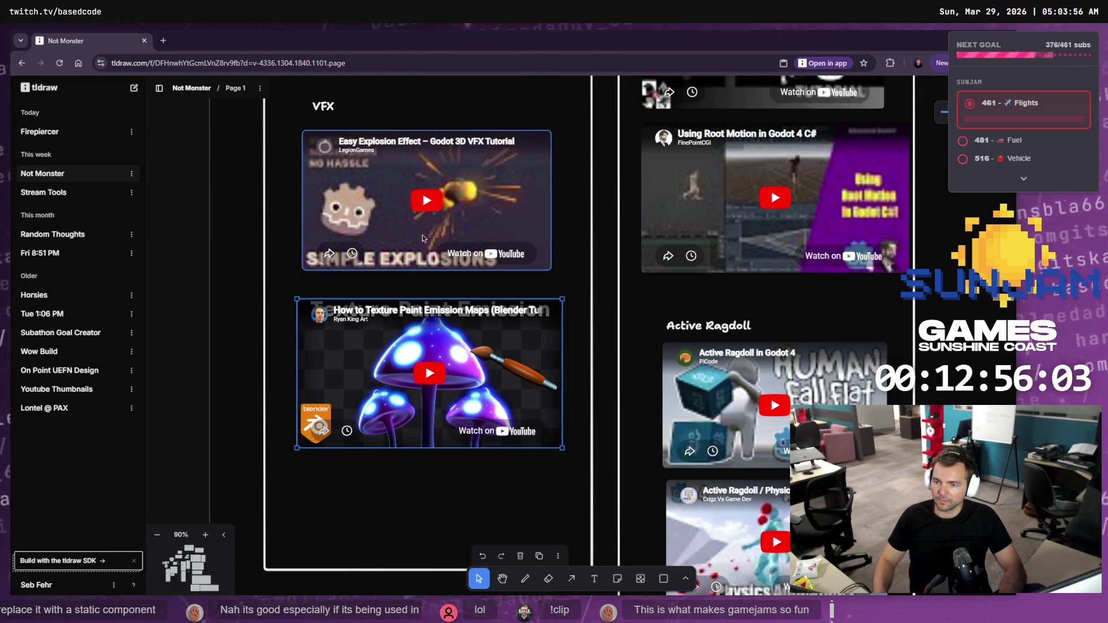
key(Escape)
click(37, 129)
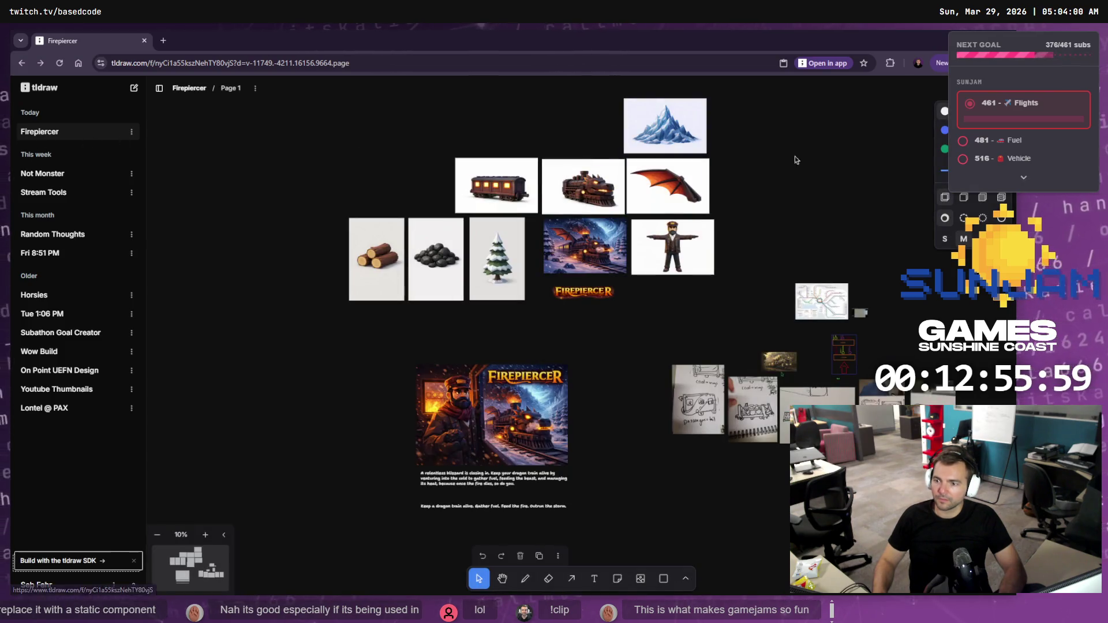
click(897, 47)
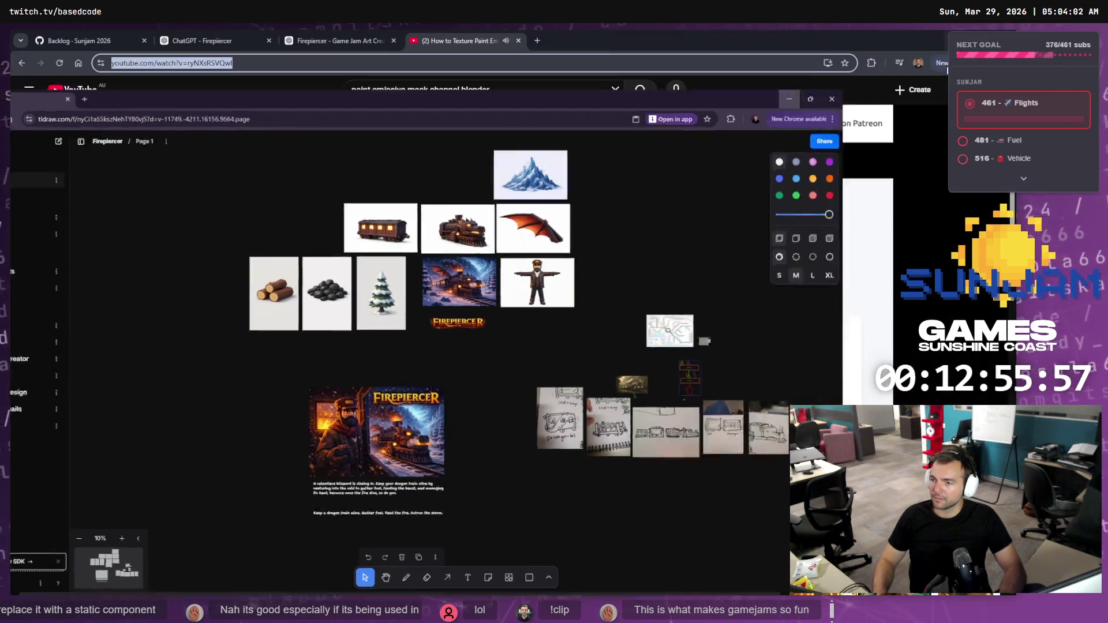
- Ask ChatGPT to remove the train tracks and show the switch from a side-on perspective
middle_click(449, 36)
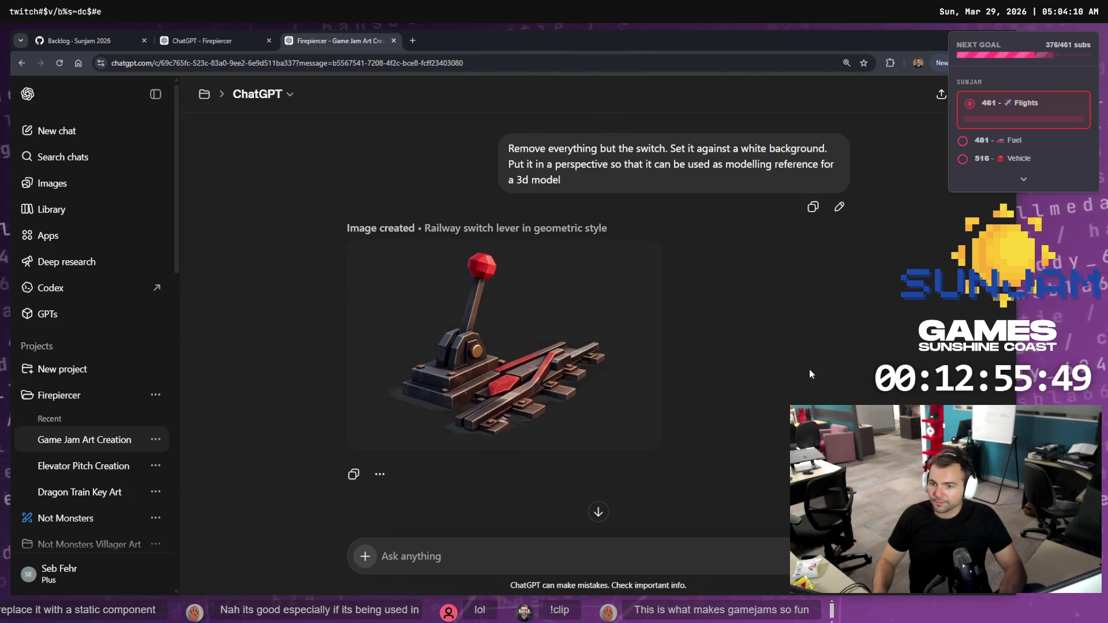
click(521, 356)
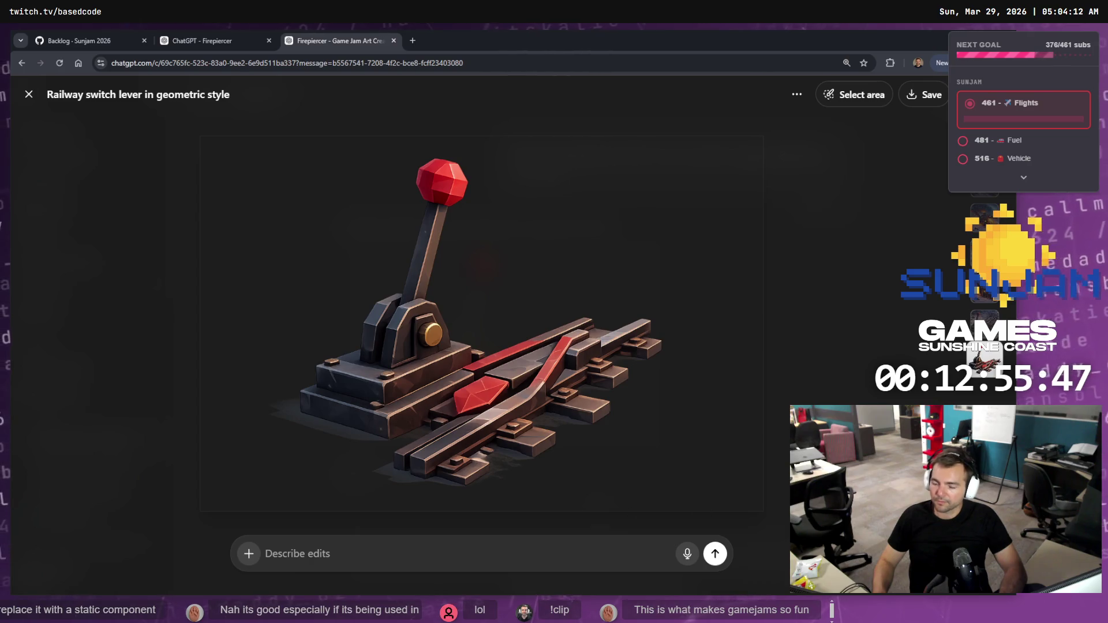
key(Escape)
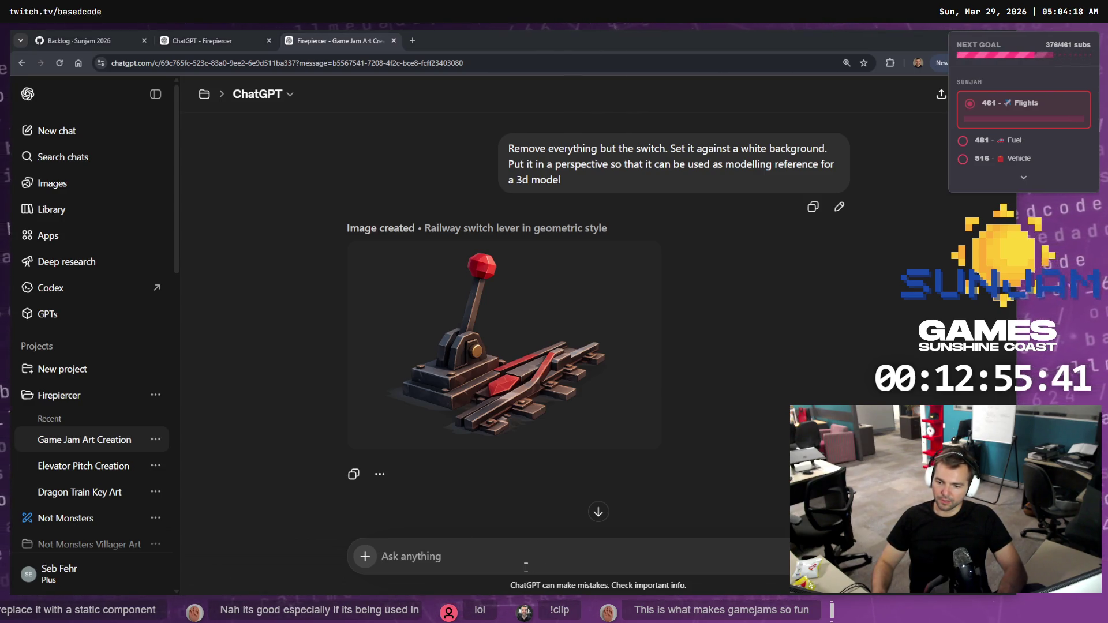
key(super+h)
text(Remove the train tracks.)
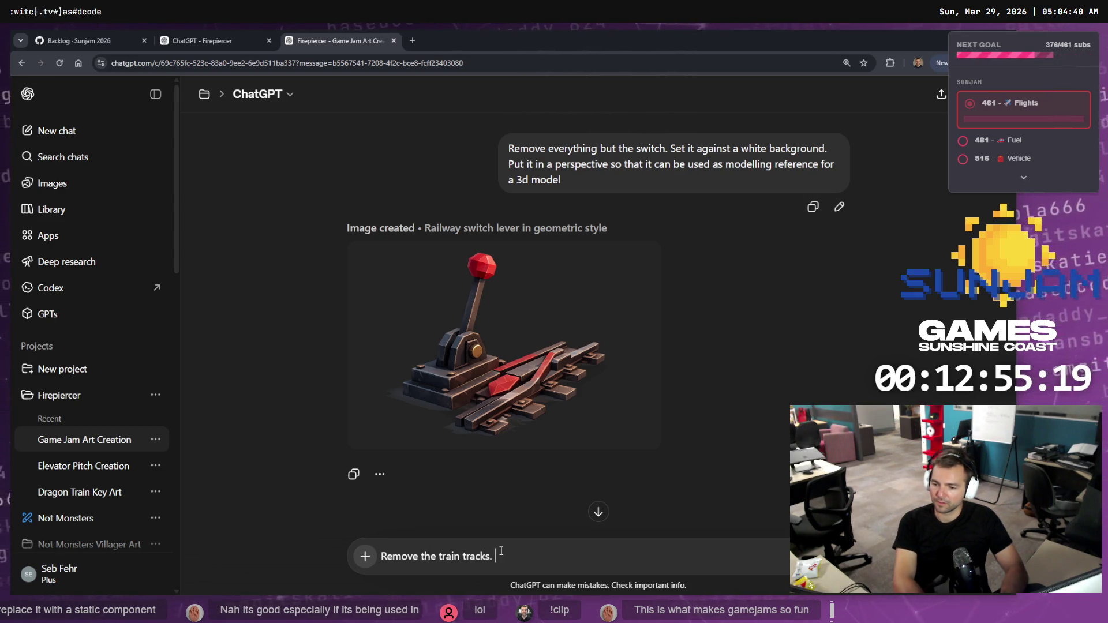
text(Show this from a side-on perspective.)
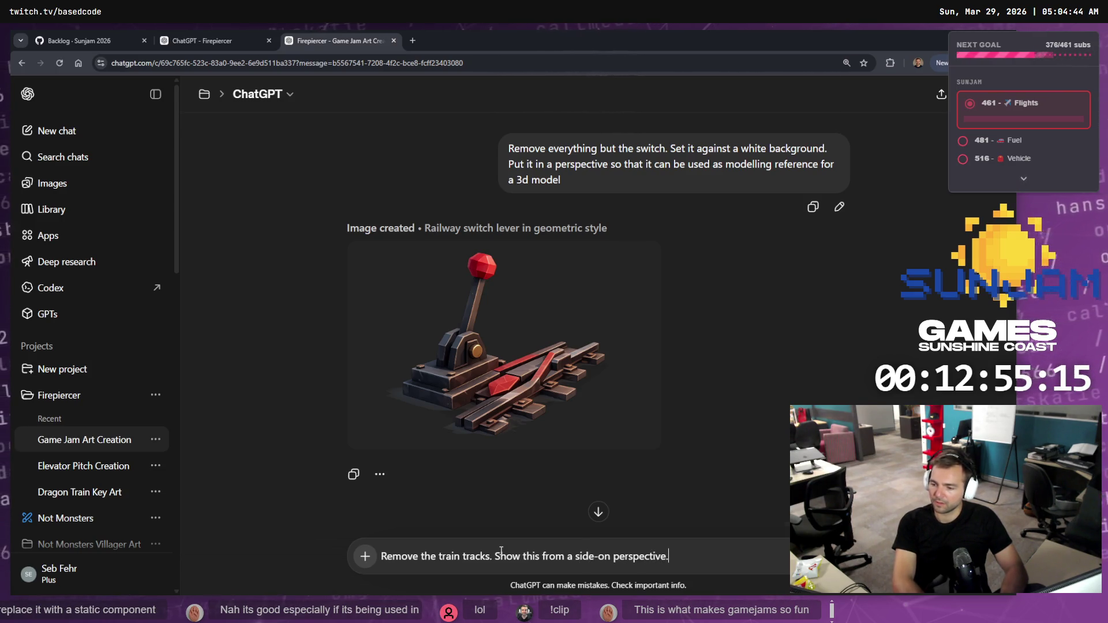
key(Return)
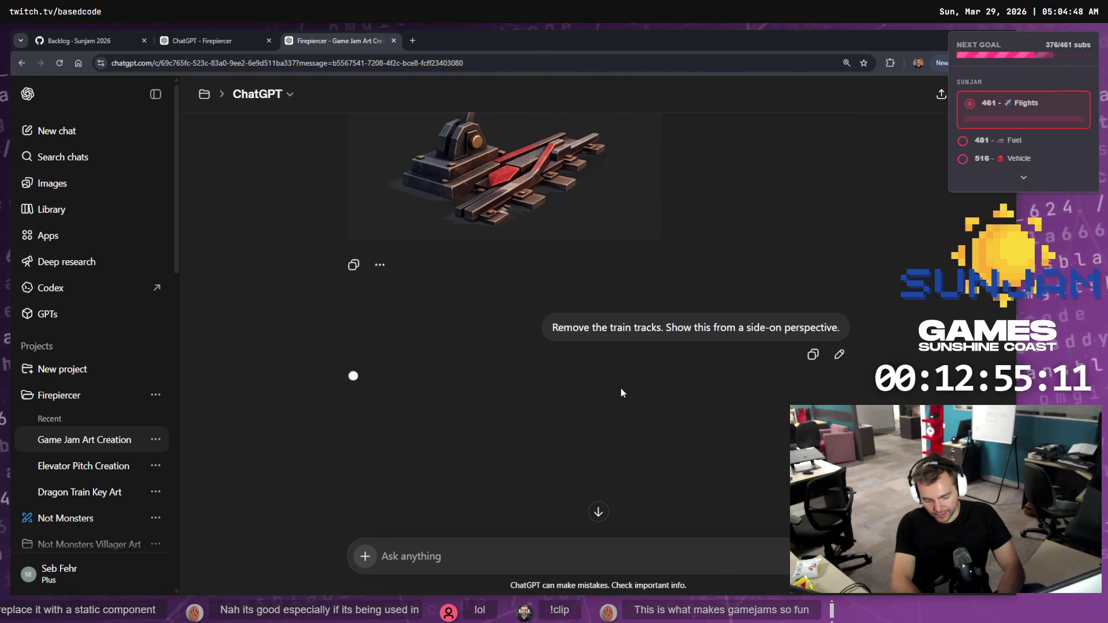
- Draft a front-on follow-up prompt while the tracks-removed lever image generates
text(Now show this f)
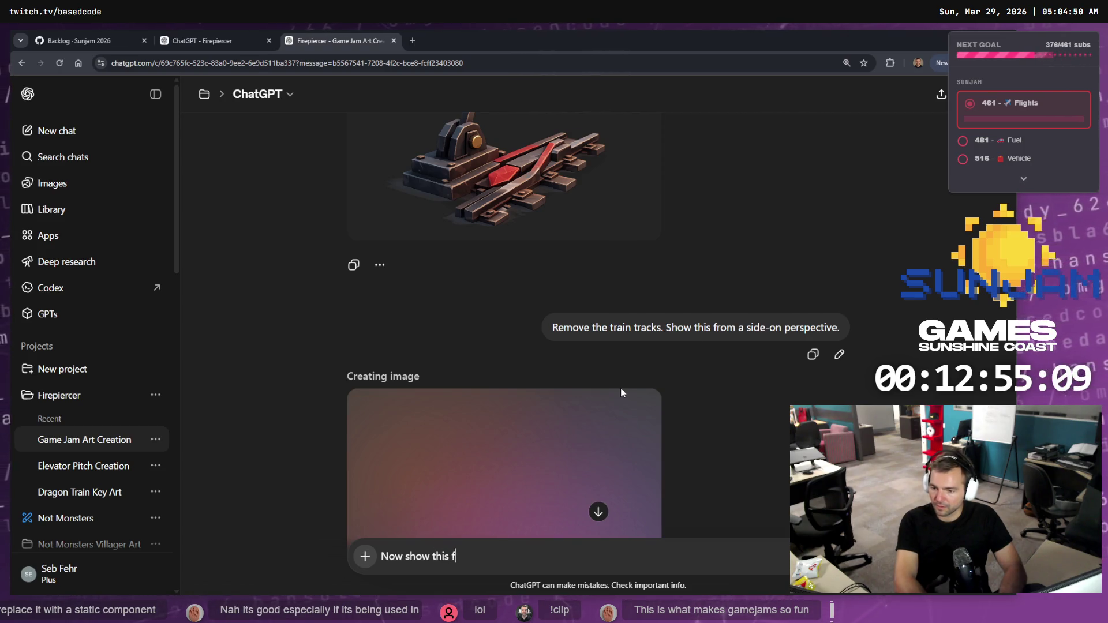
text(rom a frontp)
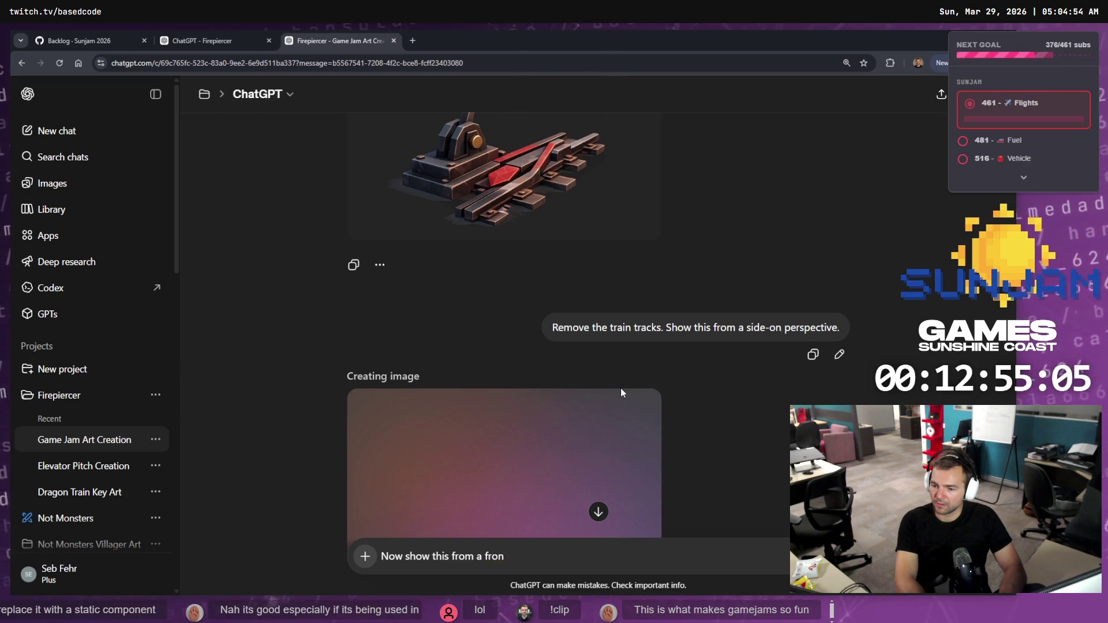
key(BackSpace)
text(-on perspective.)
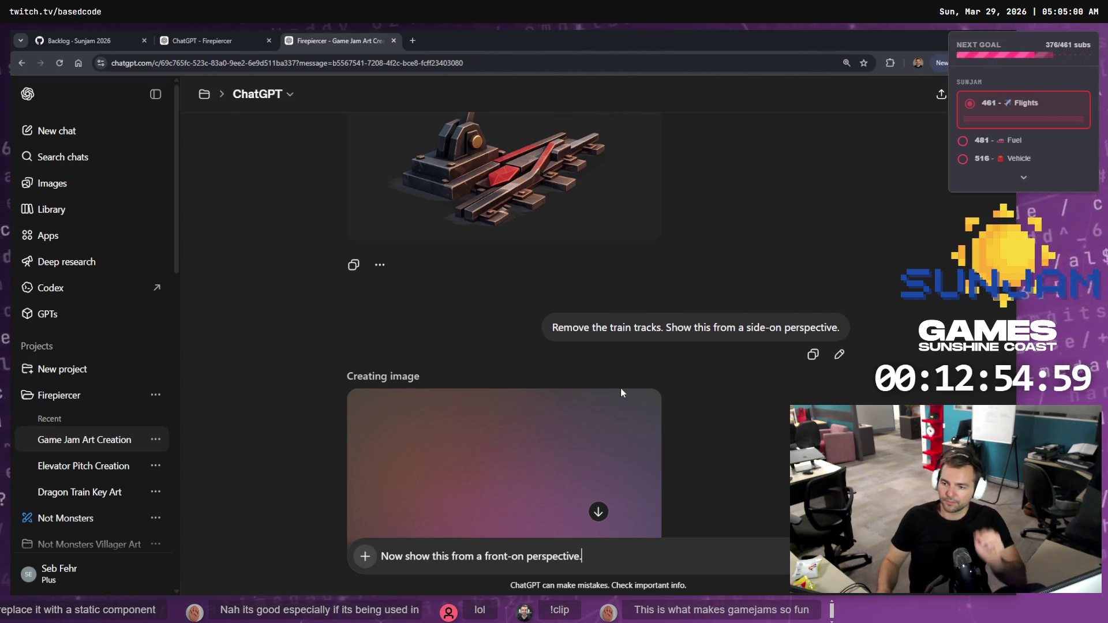
scroll(596, 390, down, 2)
scroll(648, 420, down, 3)
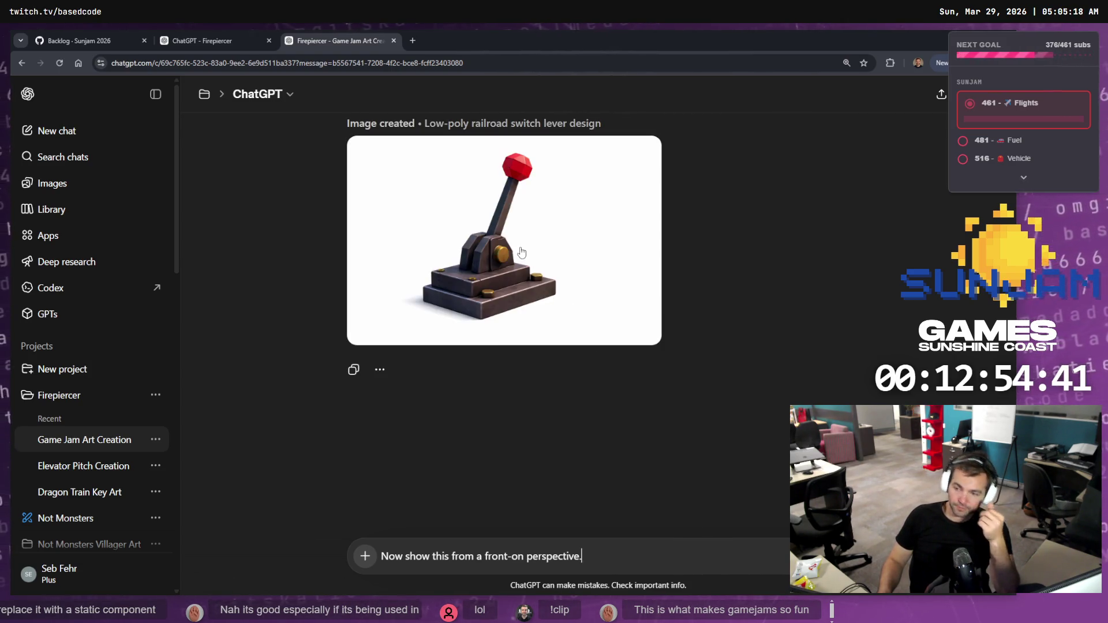
scroll(528, 315, up, 5)
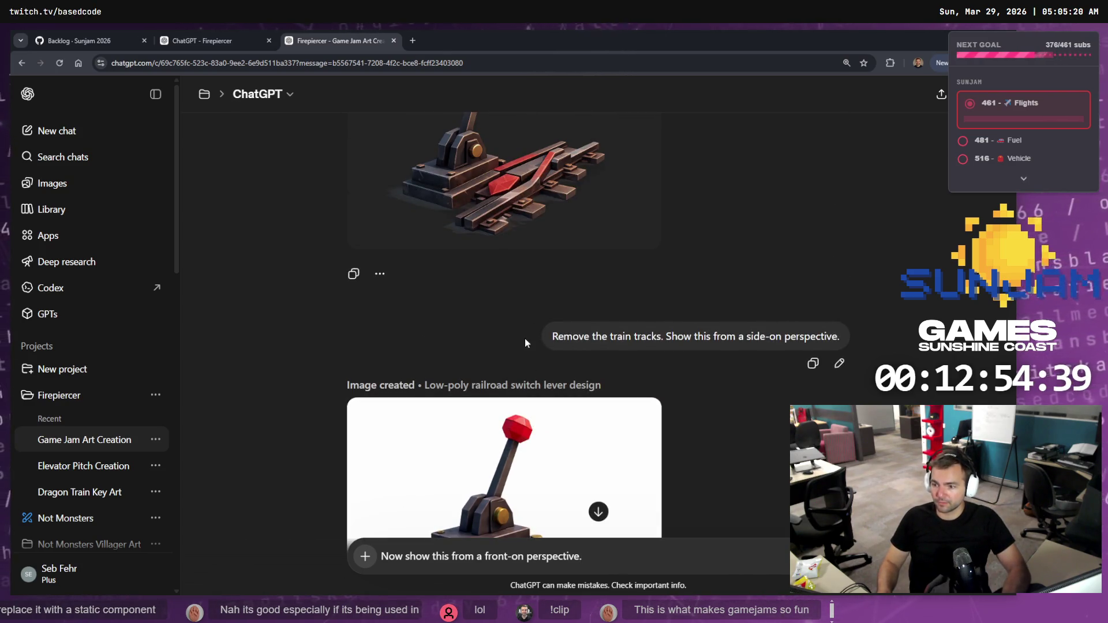
scroll(728, 348, down, 4)
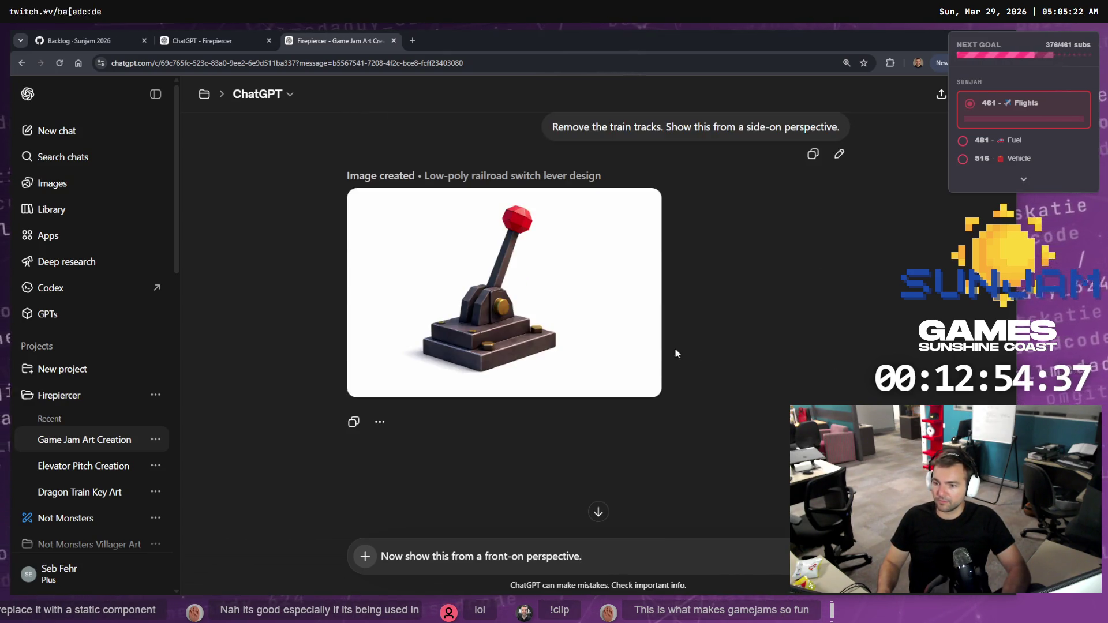
- Inspect the new low-poly lever image full size, then delete the drafted front-on prompt
click(558, 342)
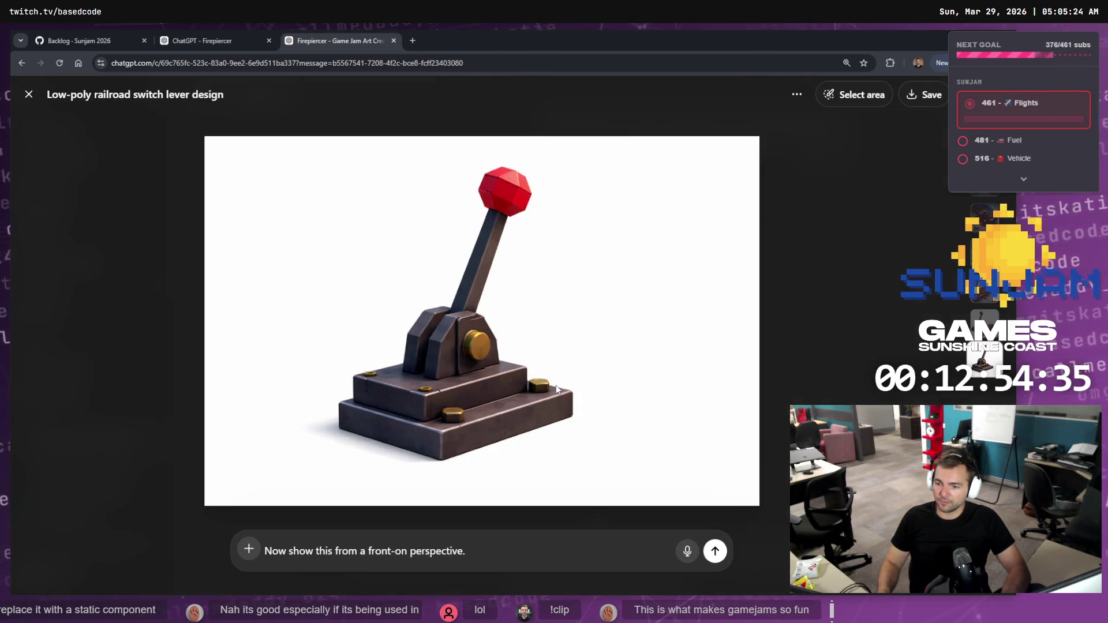
right_click(582, 365)
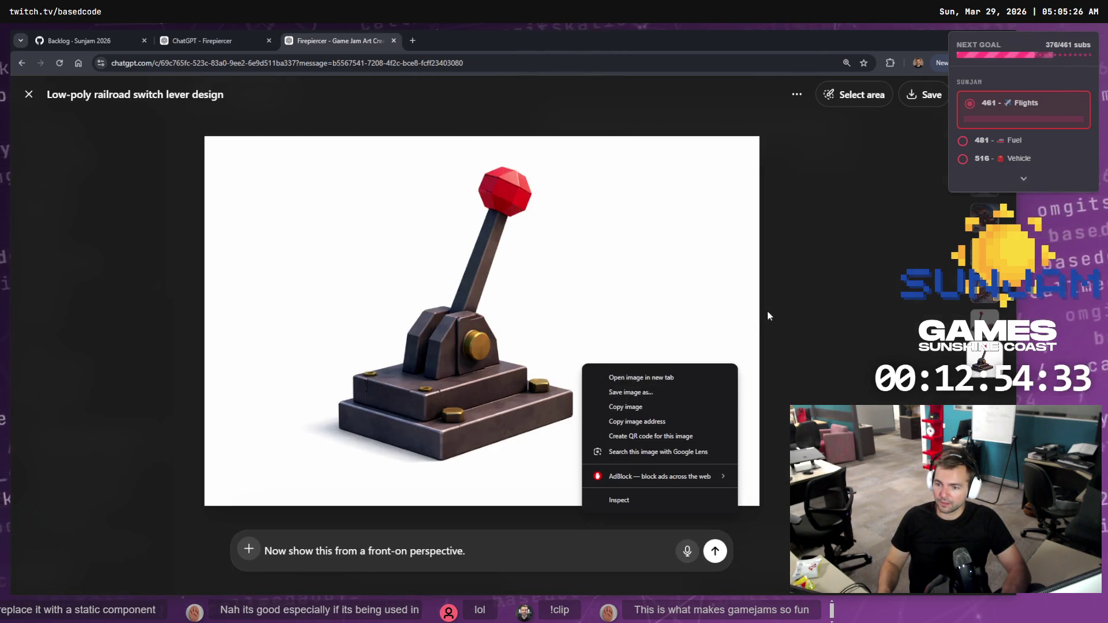
click(805, 309)
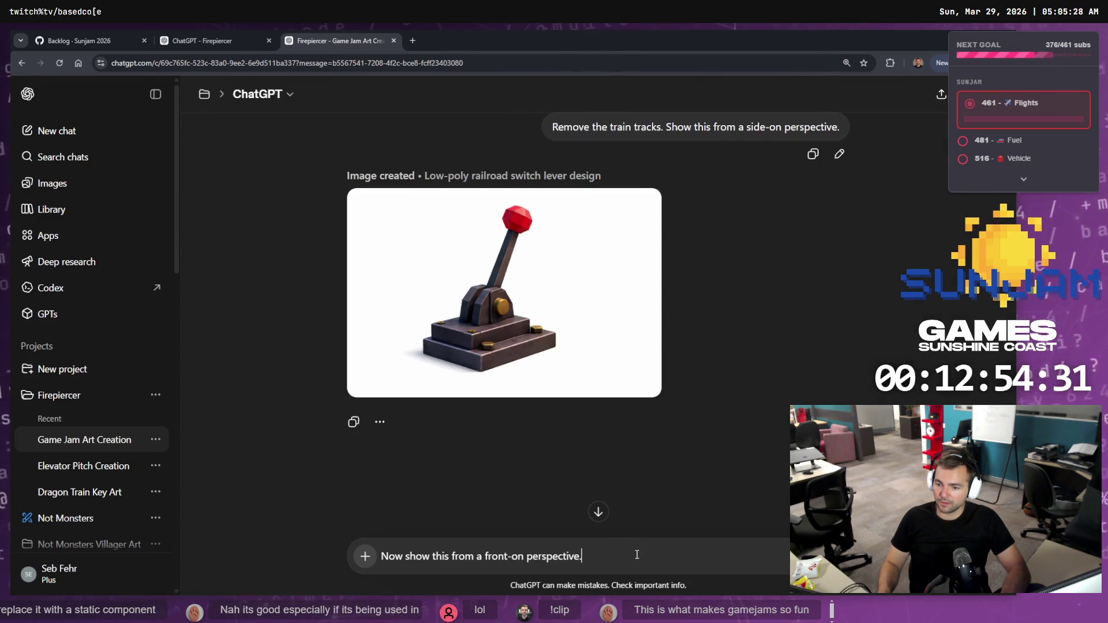
key(ctrl+a)
key(BackSpace)
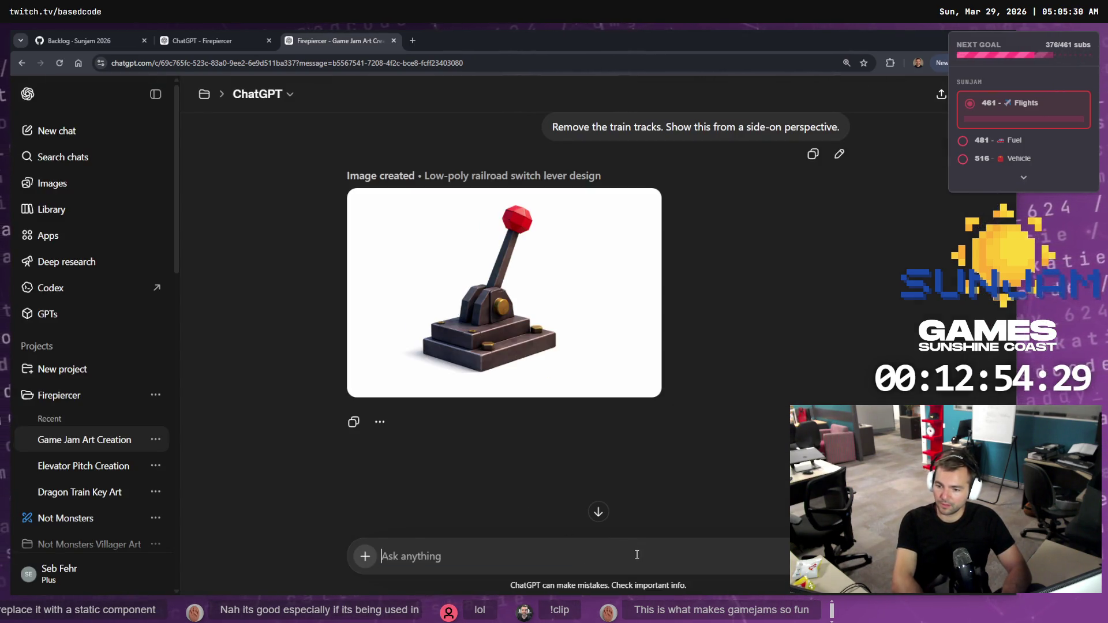
- Send 'Show this straight on from the side. Orthographic view.' to ChatGPT
text(sHOW )
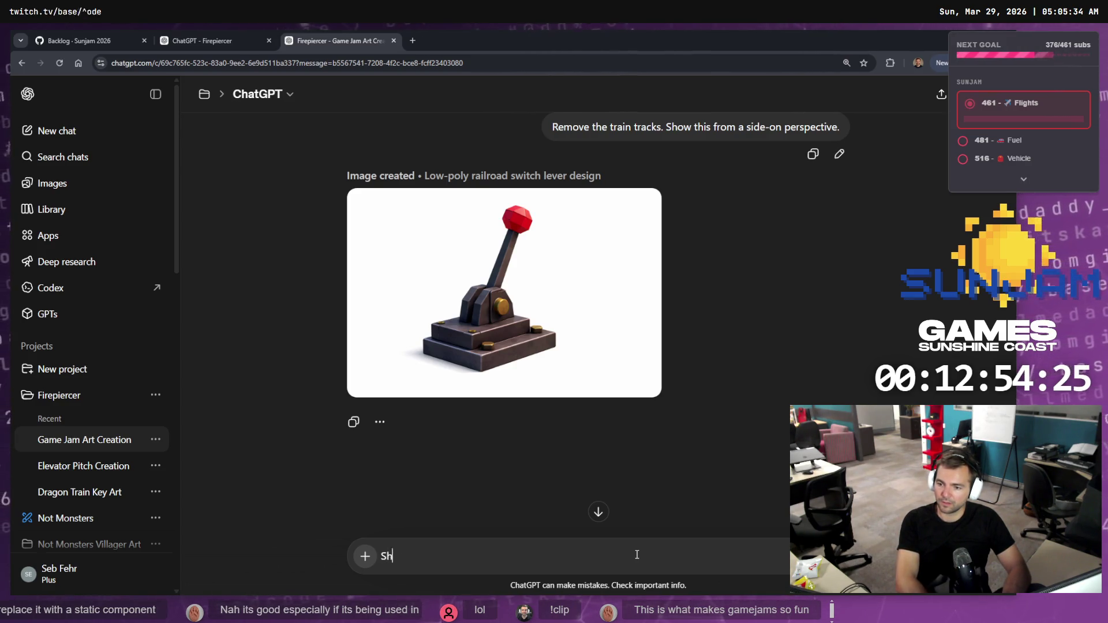
text(f)
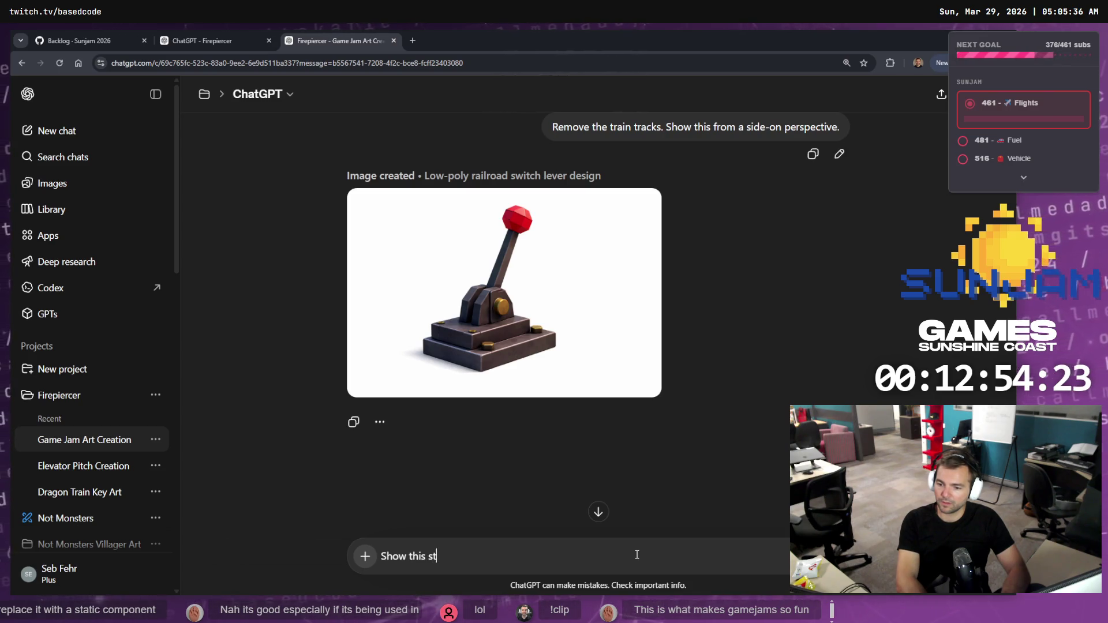
text(on from the)
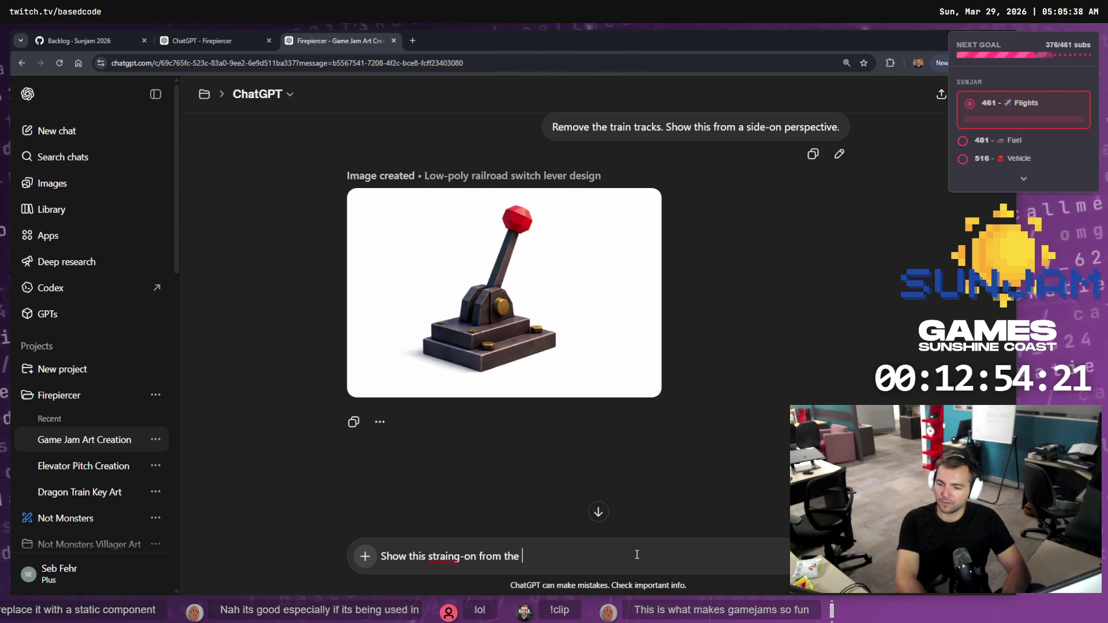
text(raa)
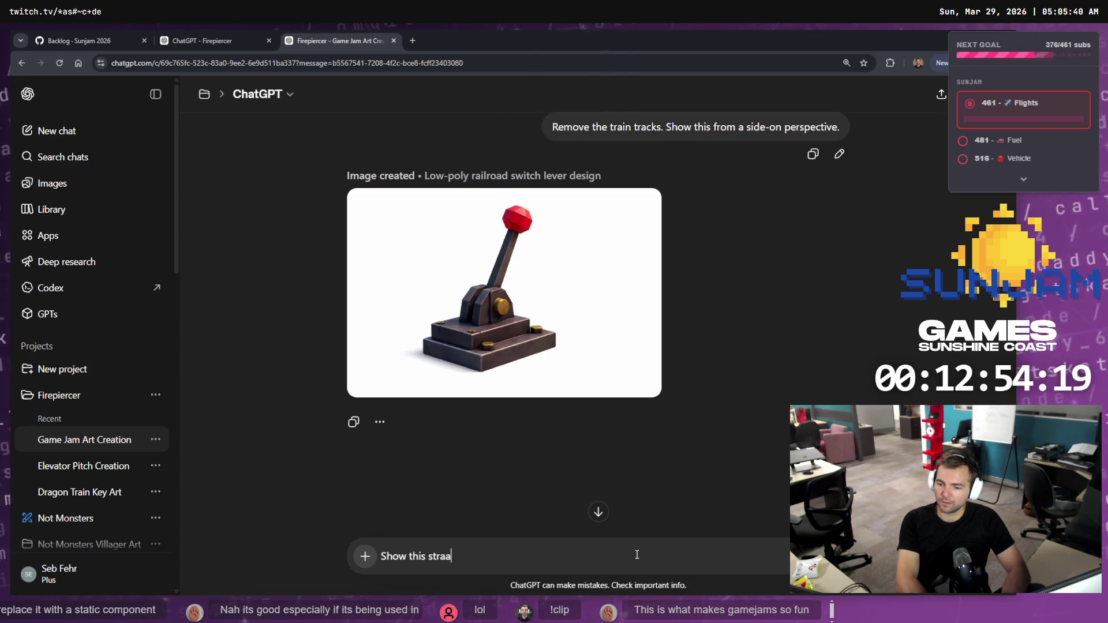
key(BackSpace)
text(ight on from th)
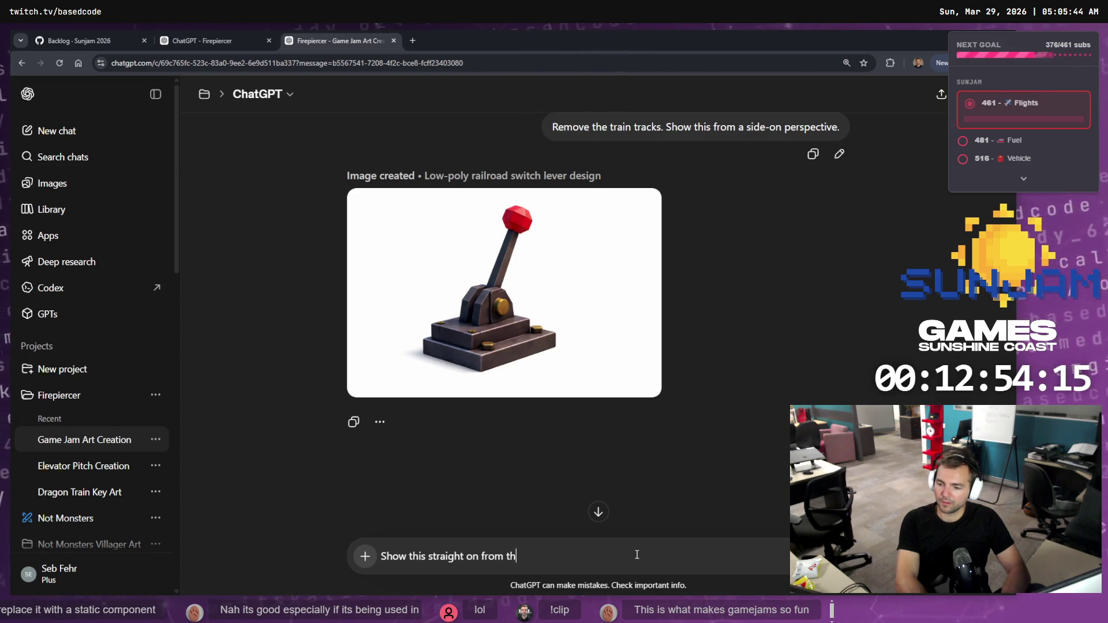
text(e side. Ort)
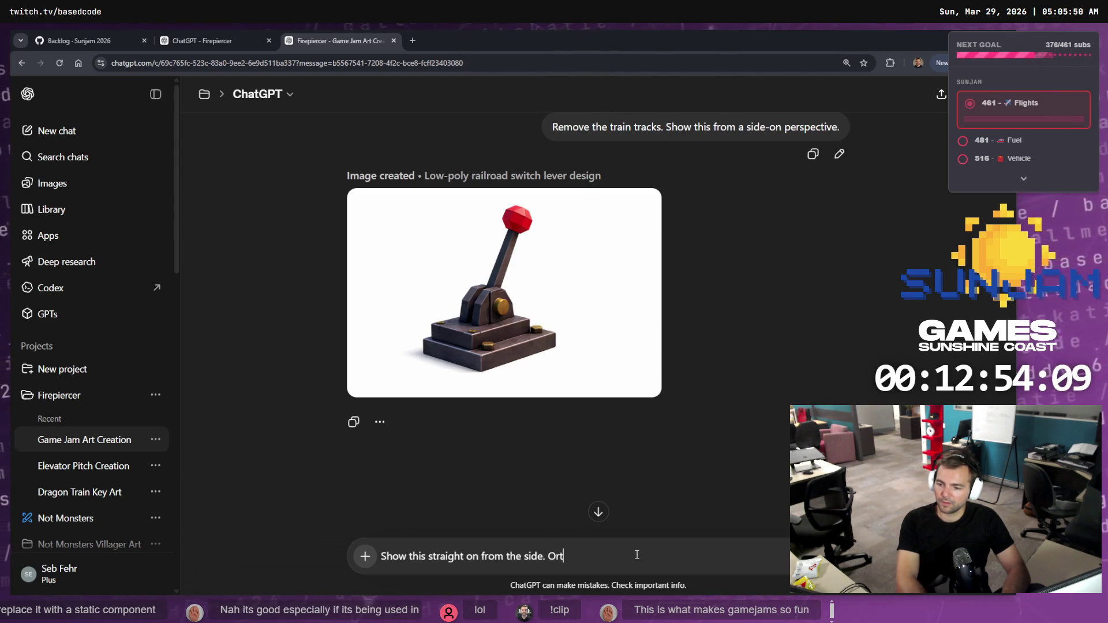
text(view.)
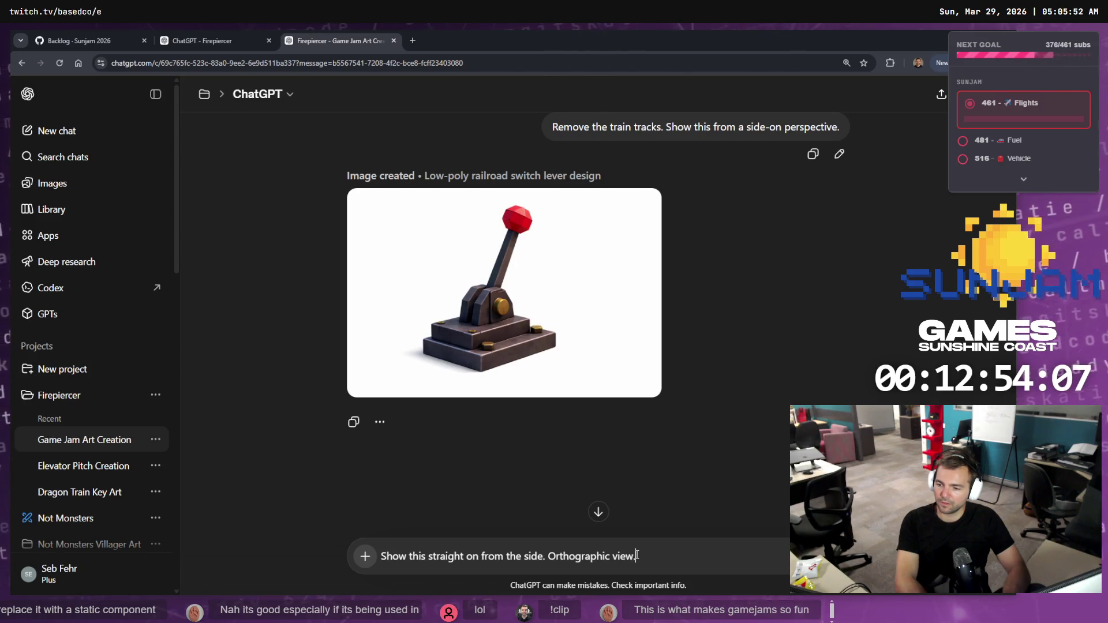
key(Return)
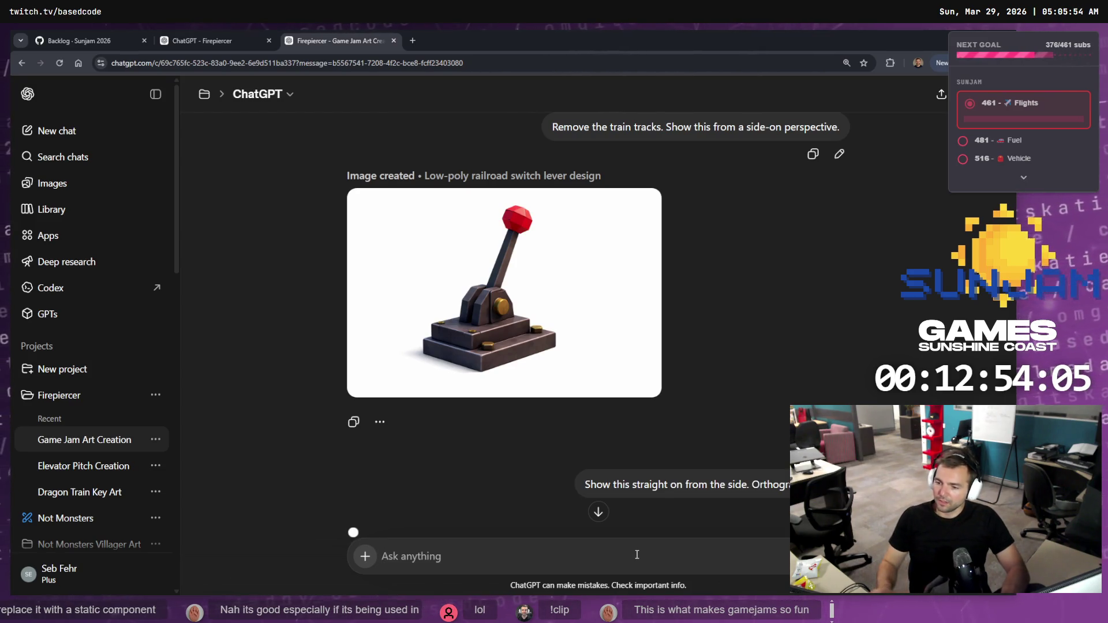
scroll(758, 330, up, 10)
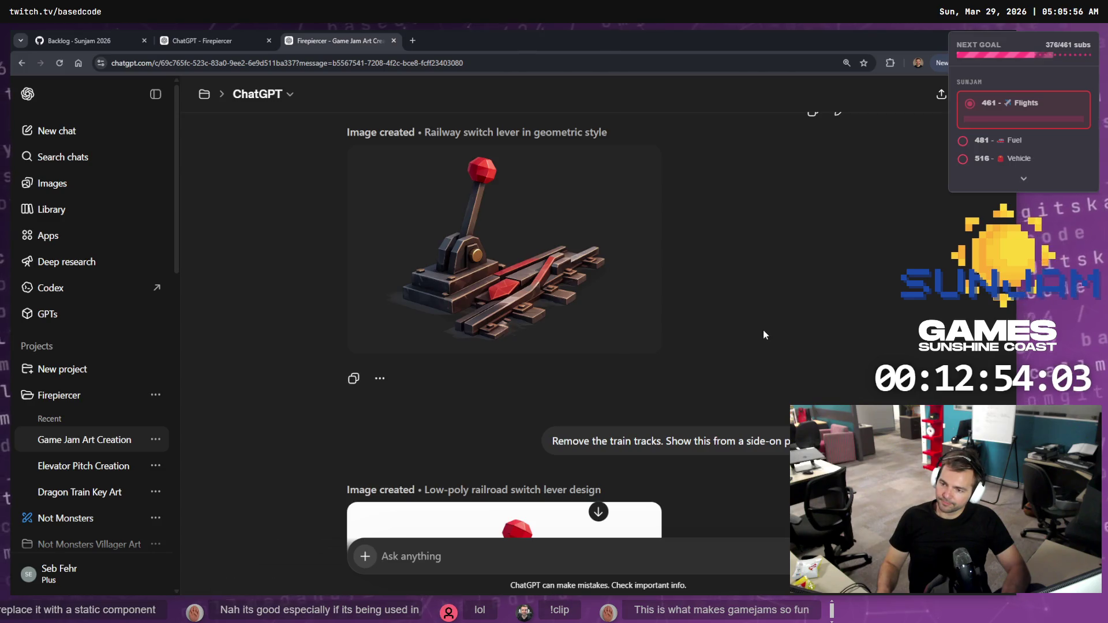
scroll(762, 332, down, 4)
scroll(540, 369, down, 5)
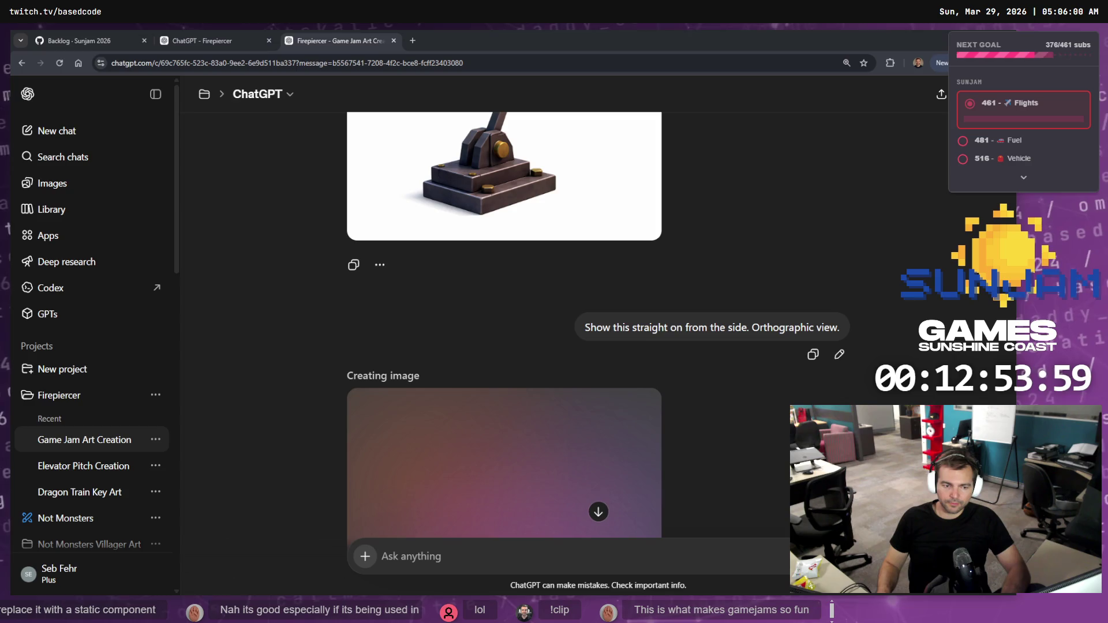
scroll(562, 352, down, 3)
- Close the other Firepiercer chat tab and minimize the browser to reveal Unreal
click(198, 36)
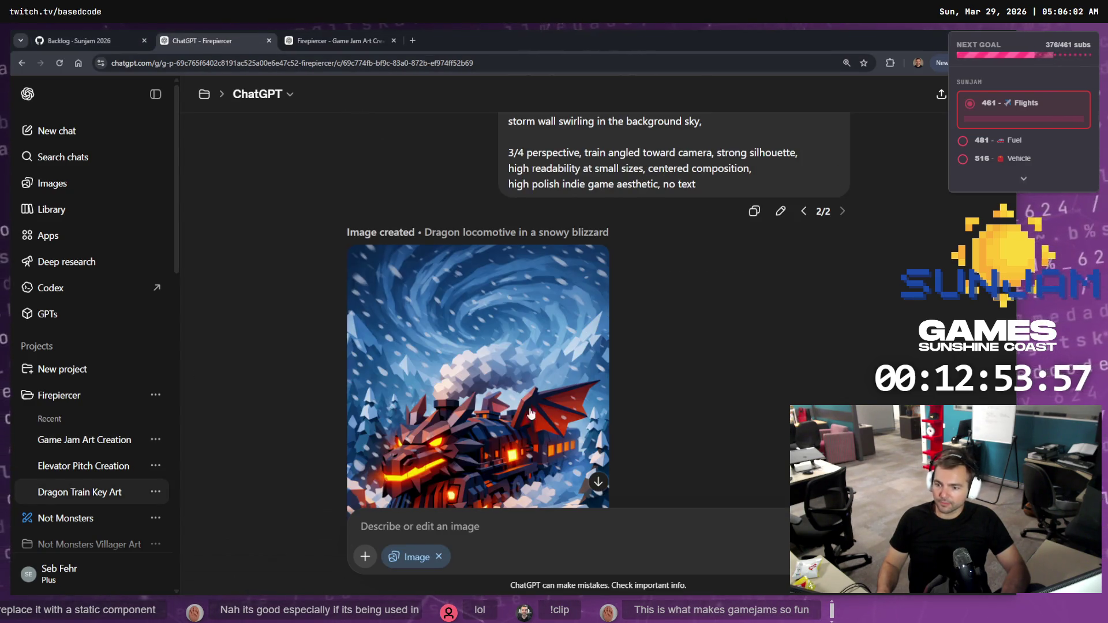
click(269, 40)
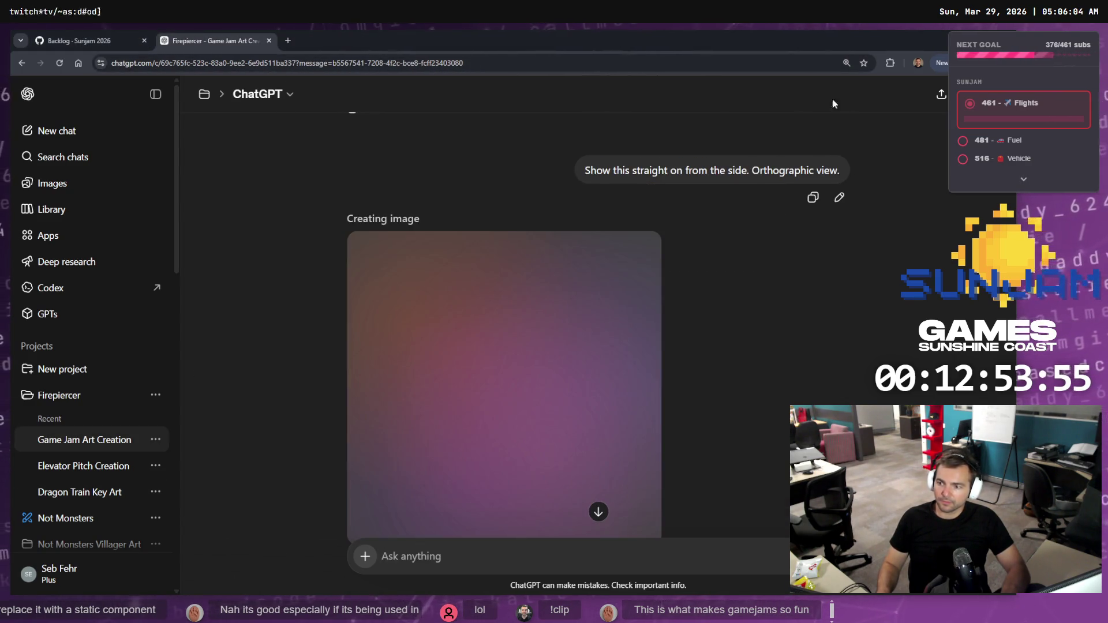
click(928, 50)
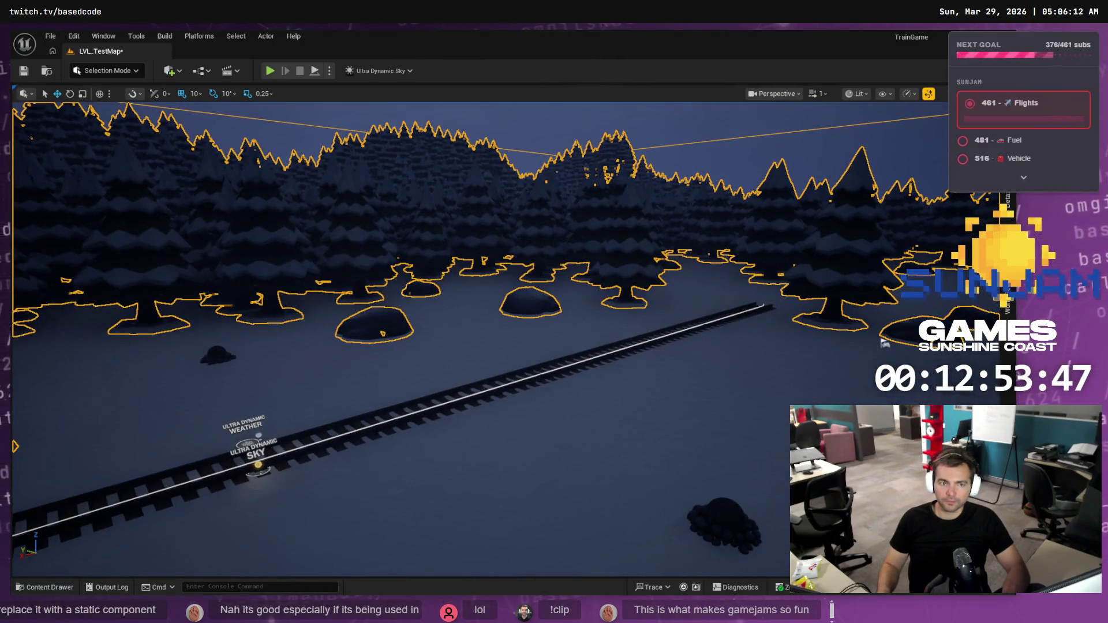
- Cycle through VS Code's Codex chat and Rider's TrainGame project back to the generating ChatGPT chat
key(alt+Tab)
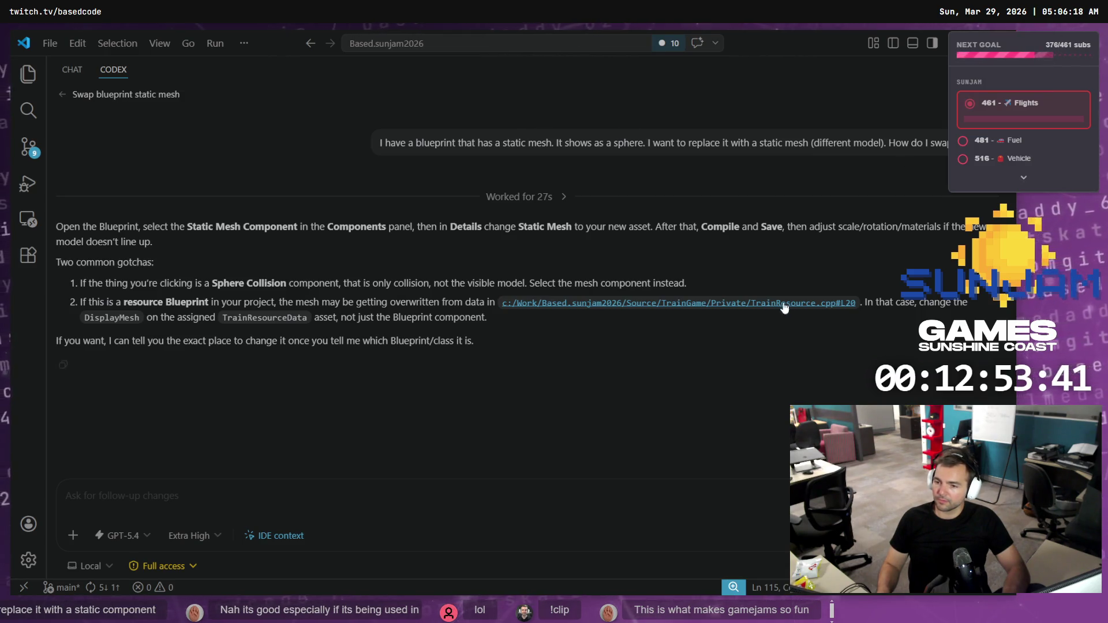
key(alt+Tab)
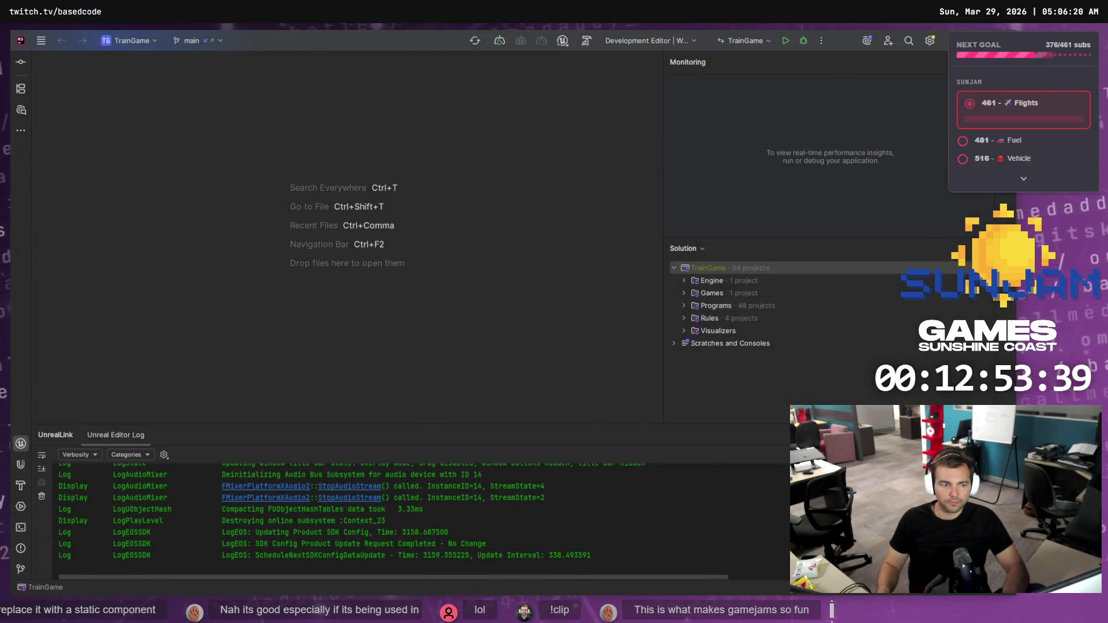
key(alt+Tab)
scroll(558, 455, down, 2)
scroll(556, 442, up, 2)
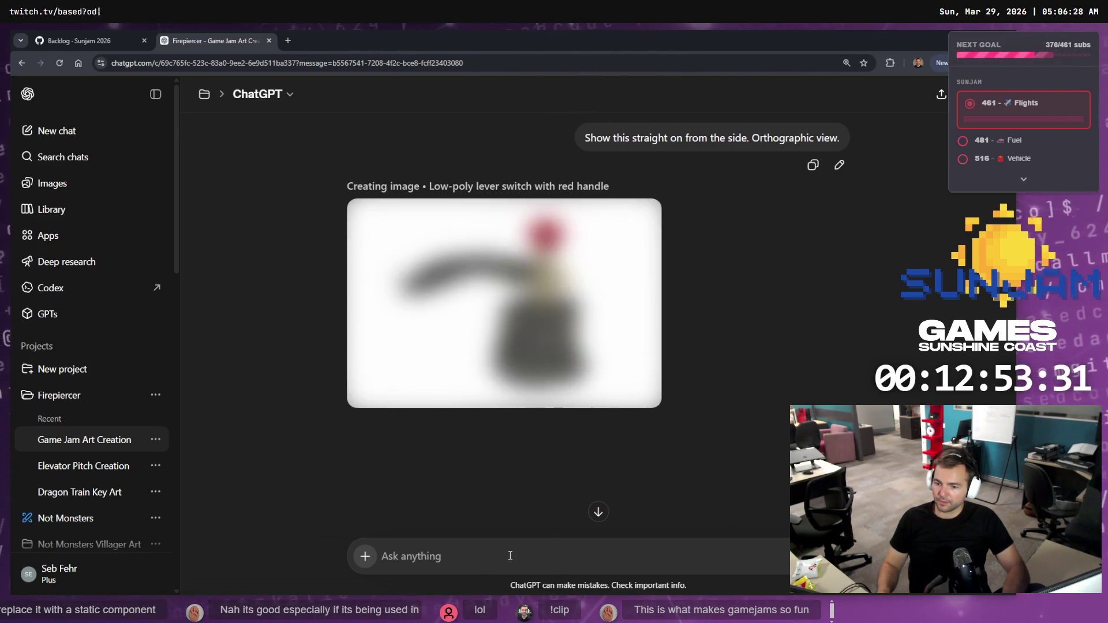
- Paste and send the earlier front-on perspective prompt, then view the finished side-view lever image
key(super+period)
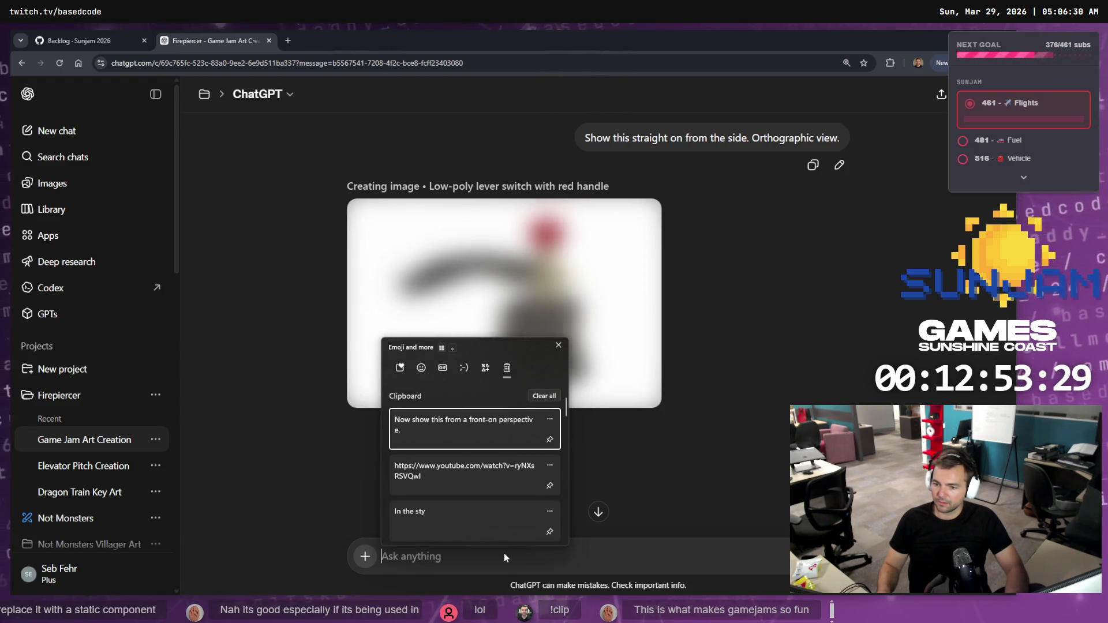
click(514, 437)
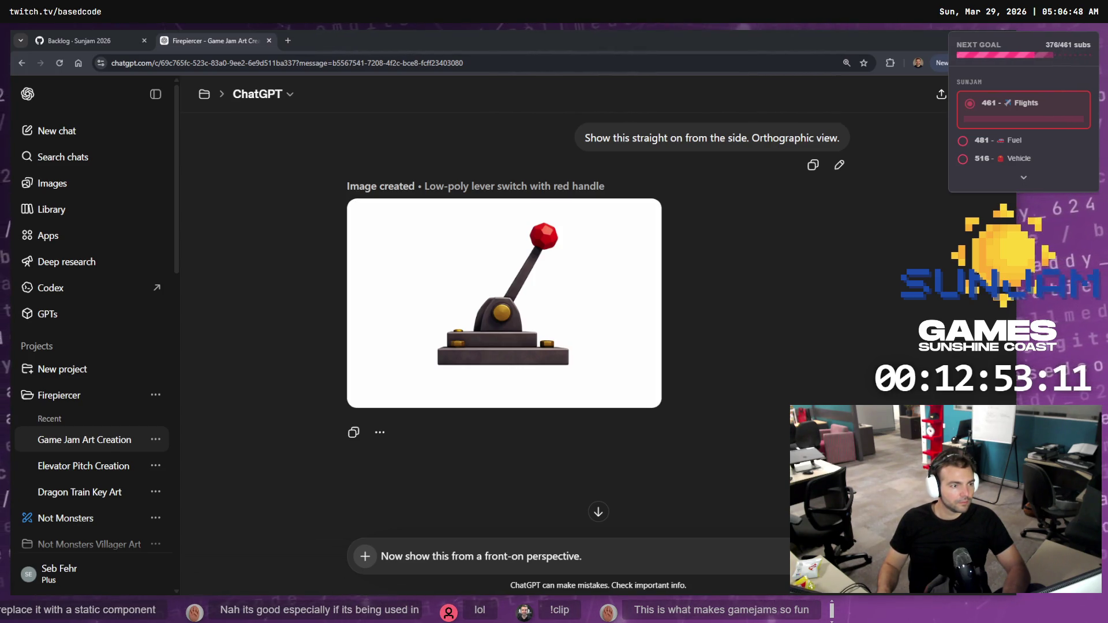
mouse_move(575, 329)
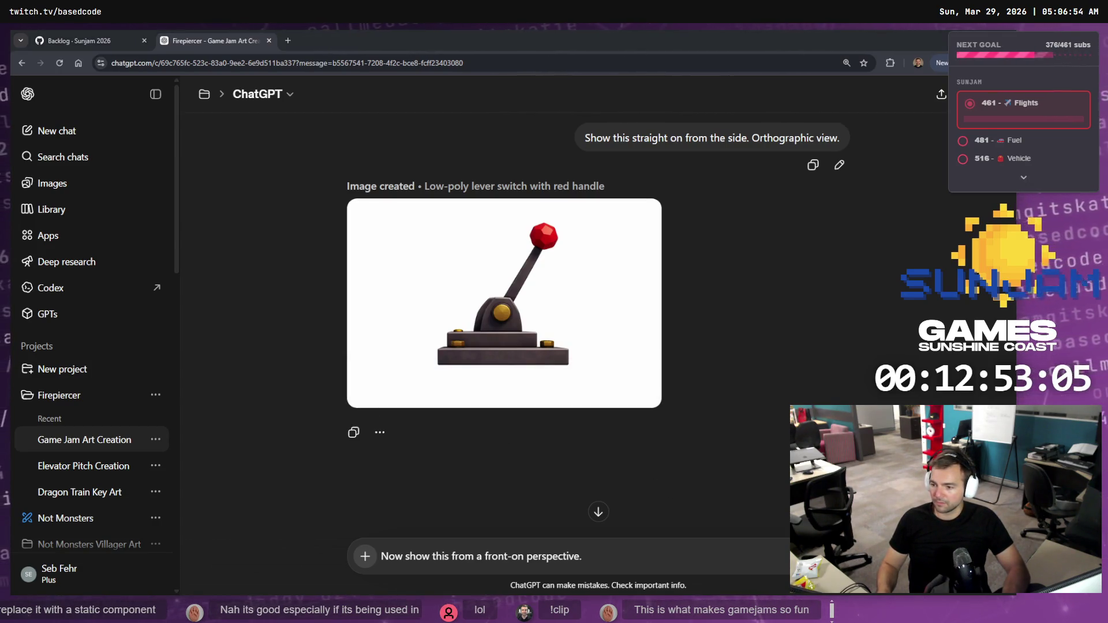
key(Return)
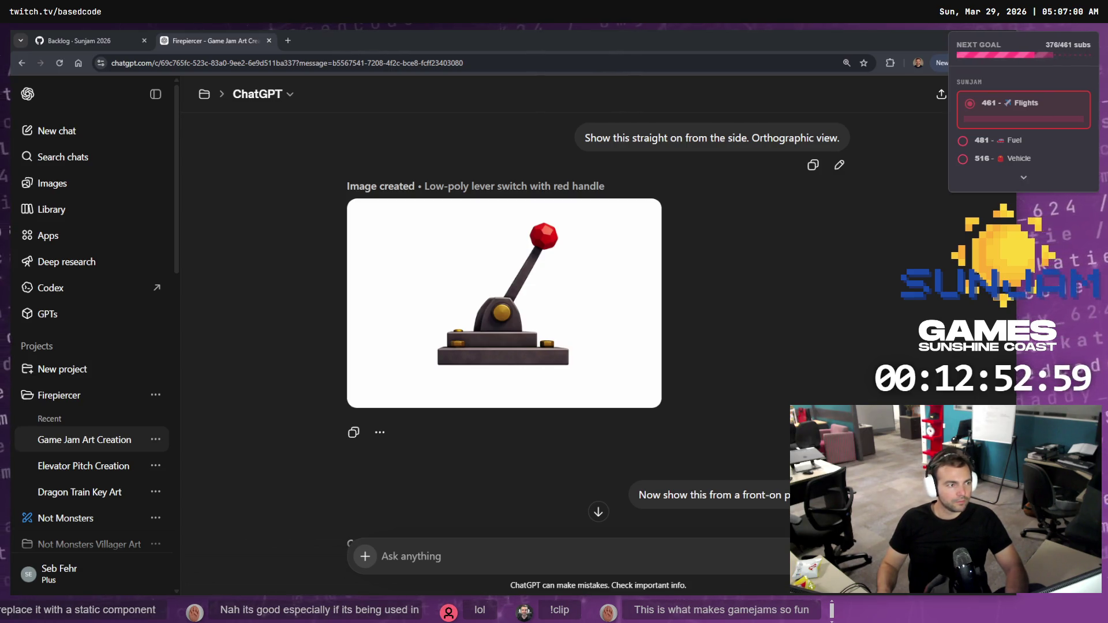
mouse_move(564, 257)
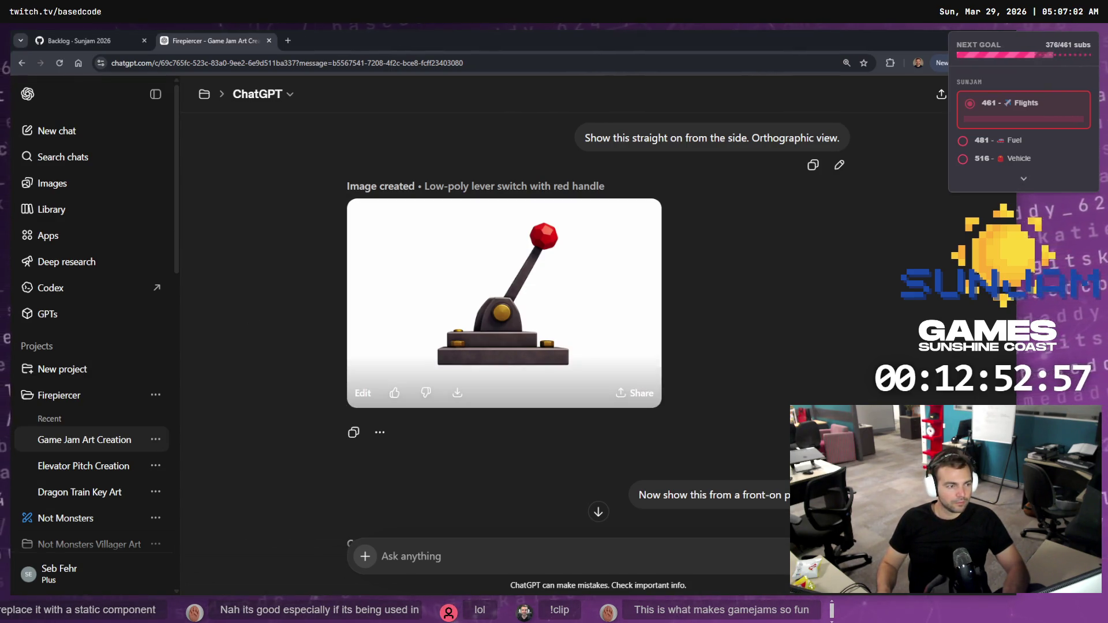
click(603, 279)
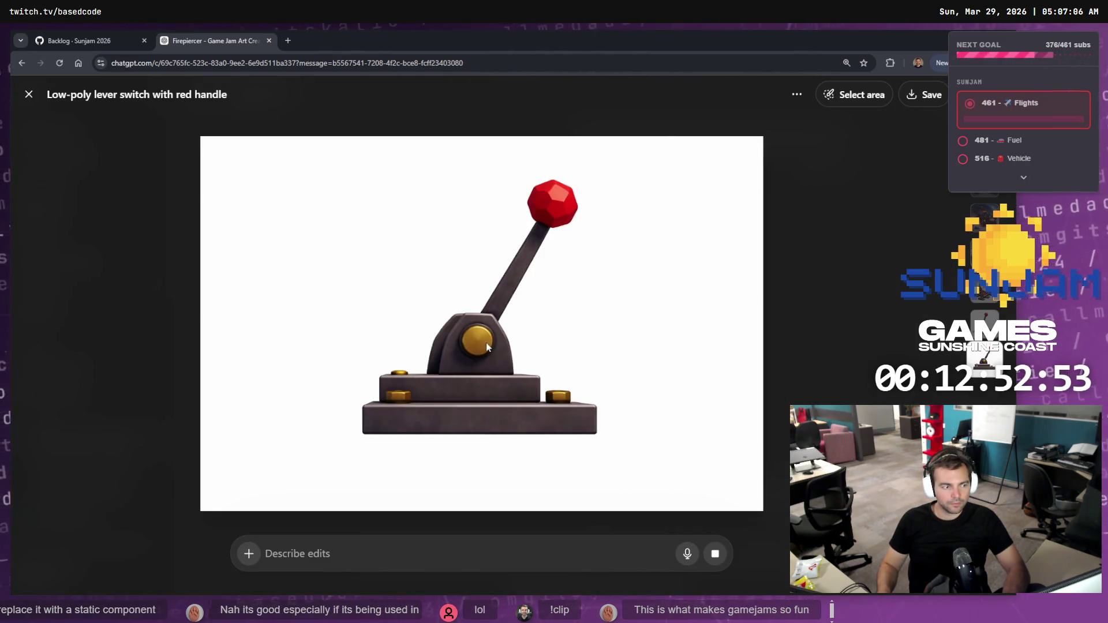
click(835, 252)
scroll(746, 332, down, 8)
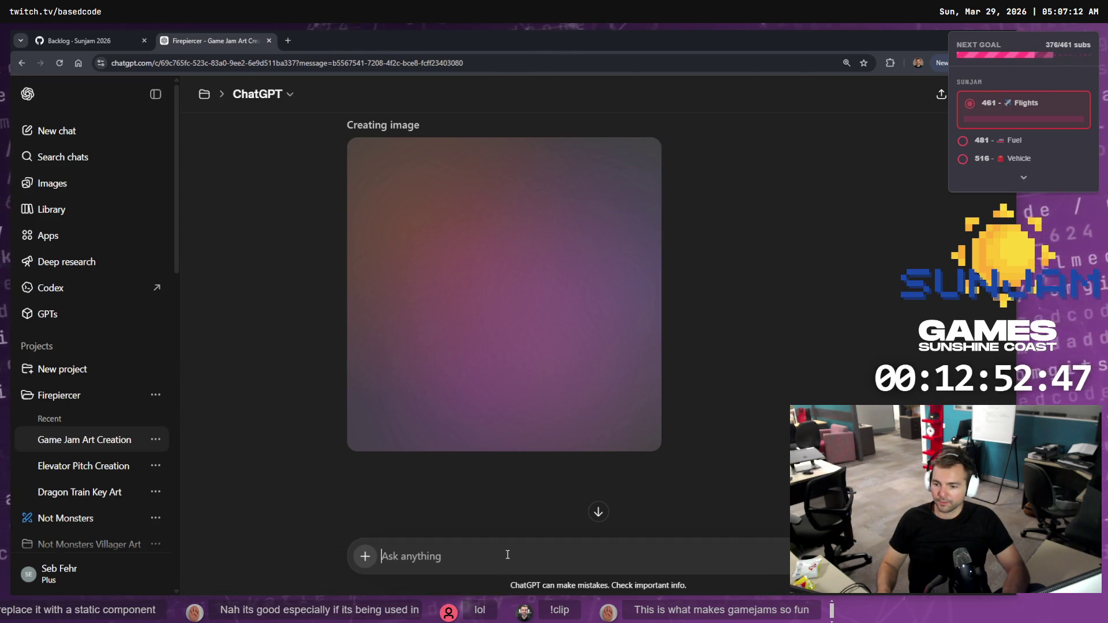
- Draft a top-perspective follow-up prompt for the lever without sending it
text(Show this f)
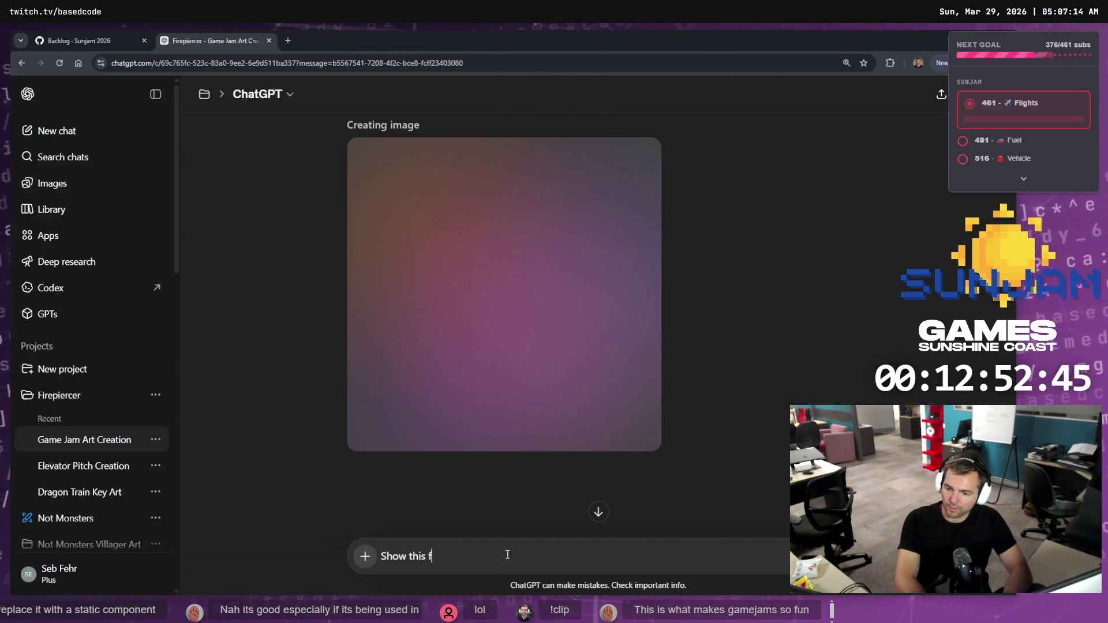
text( operspective)
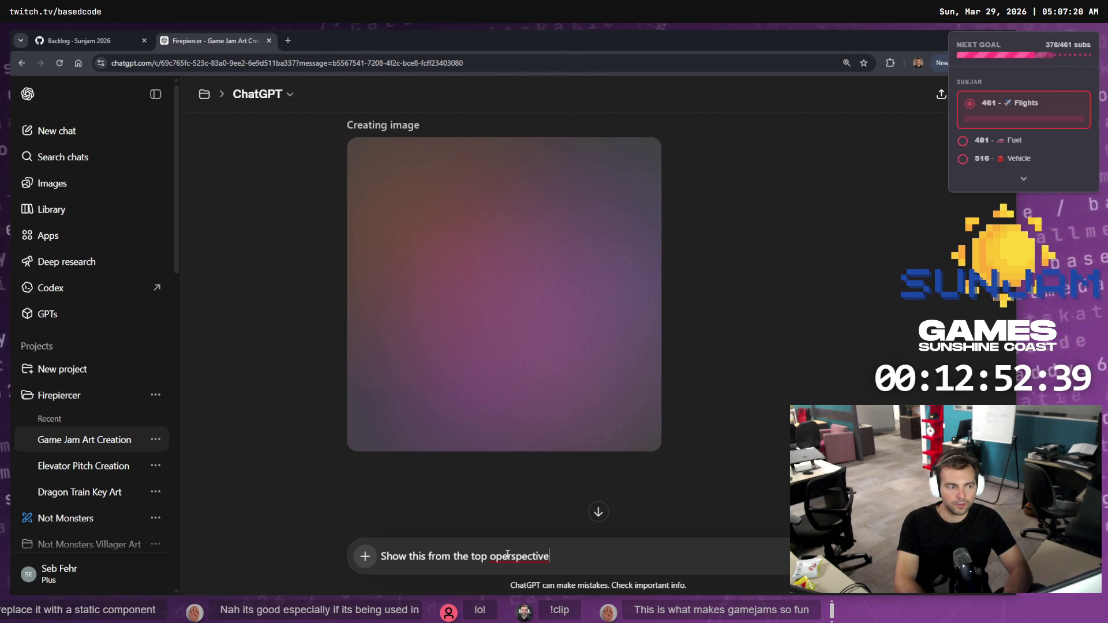
key(ctrl+BackSpace)
text(per)
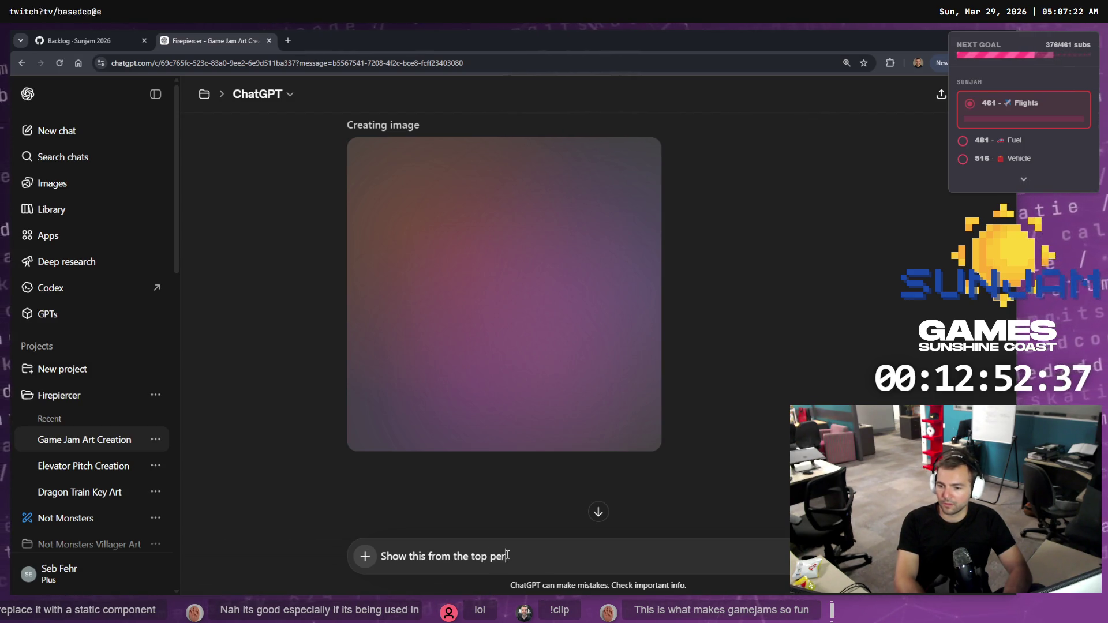
text(specspective.)
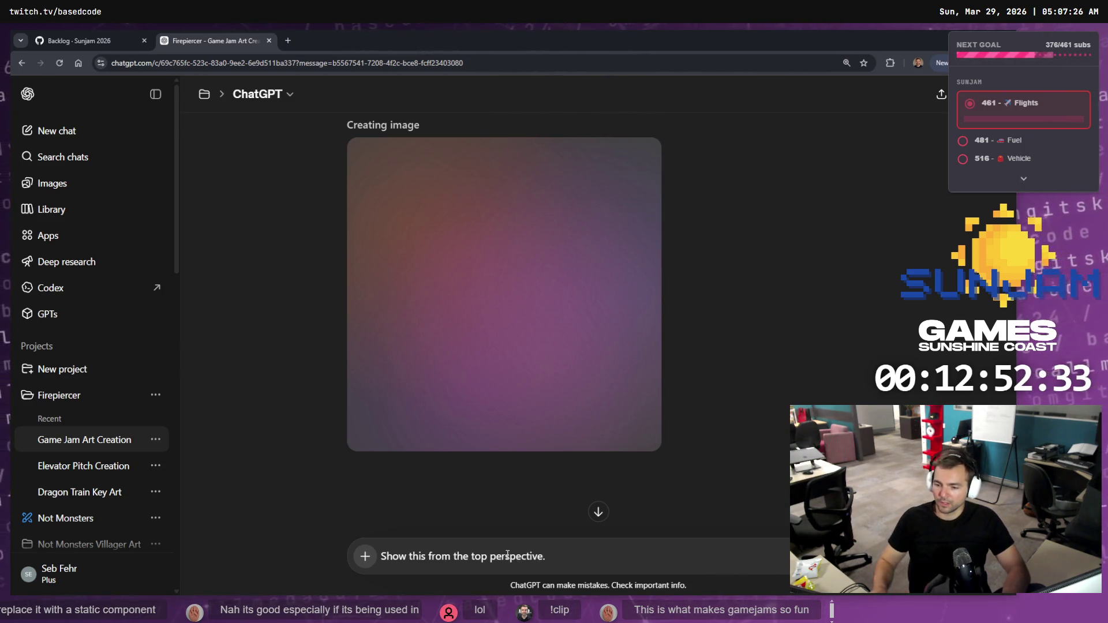
scroll(570, 320, up, 3)
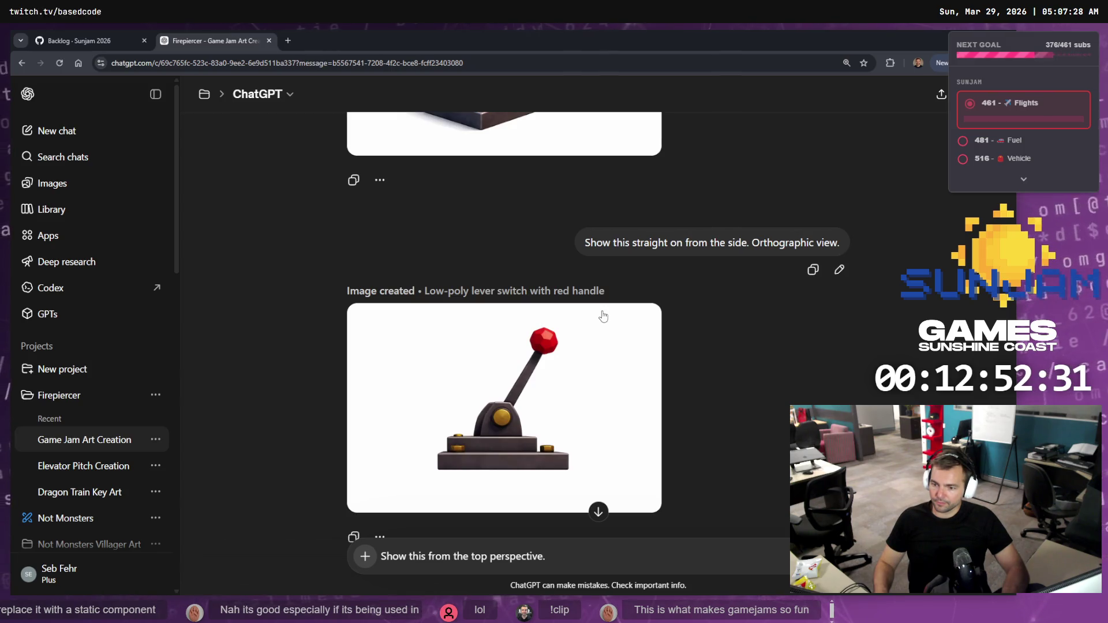
scroll(603, 318, up, 4)
scroll(525, 289, down, 5)
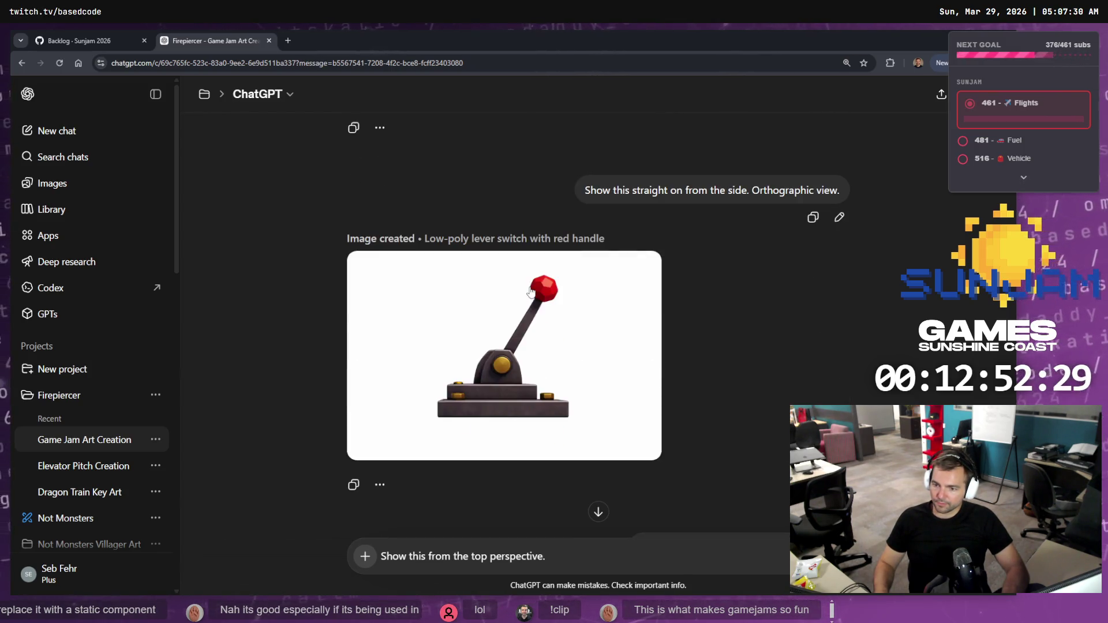
scroll(538, 306, down, 8)
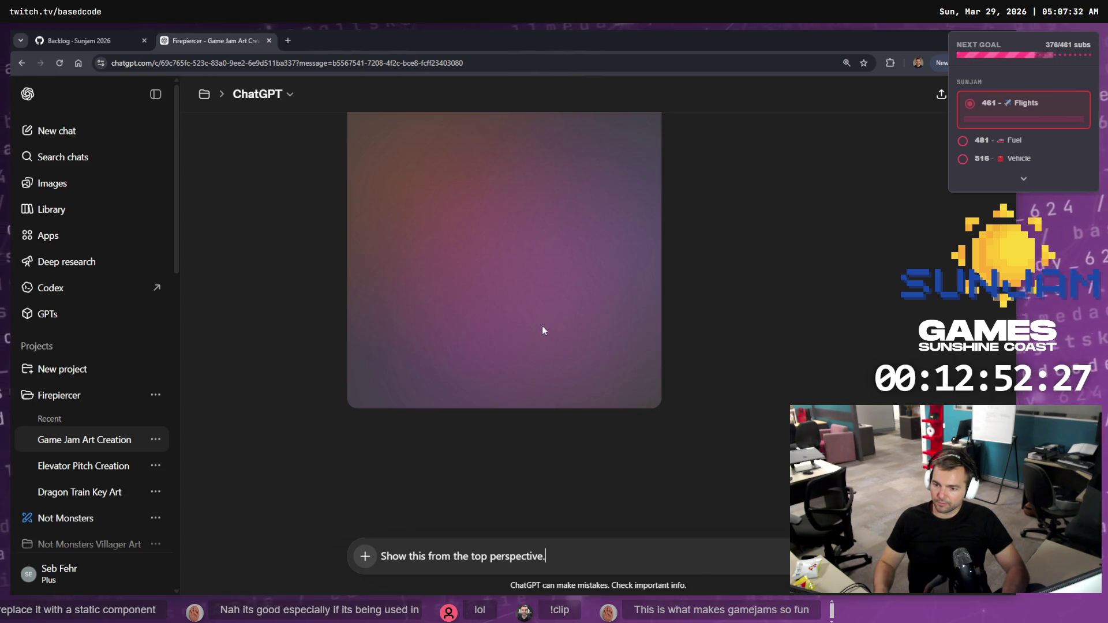
- Move the 'Train movement along the tracks' card to Done on the Sunjam 2026 board, then return to ChatGPT
click(92, 40)
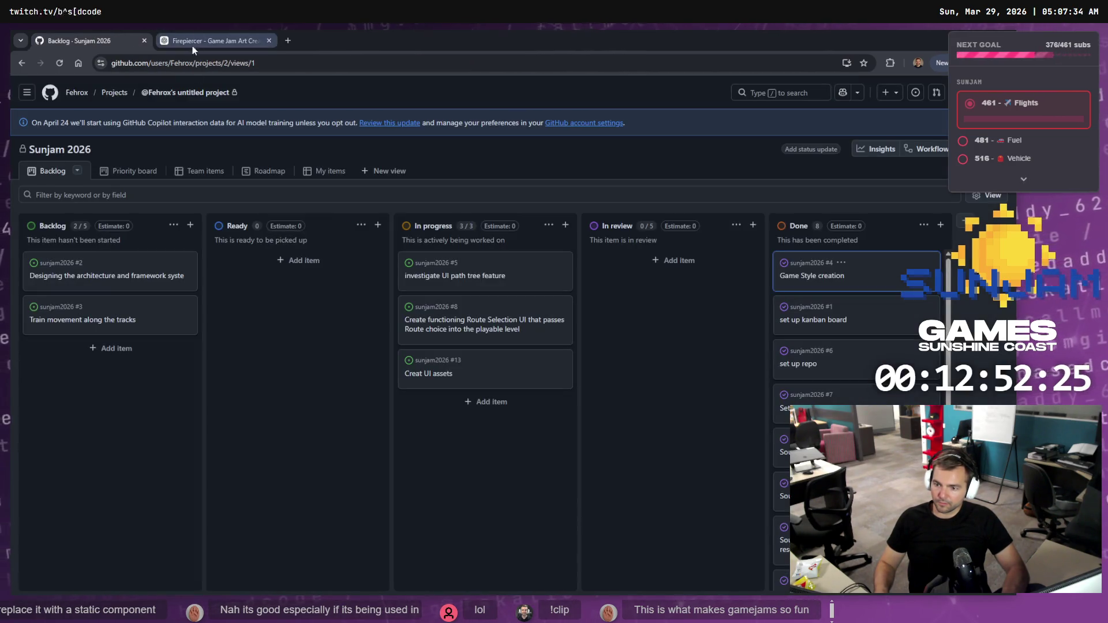
click(245, 41)
click(93, 40)
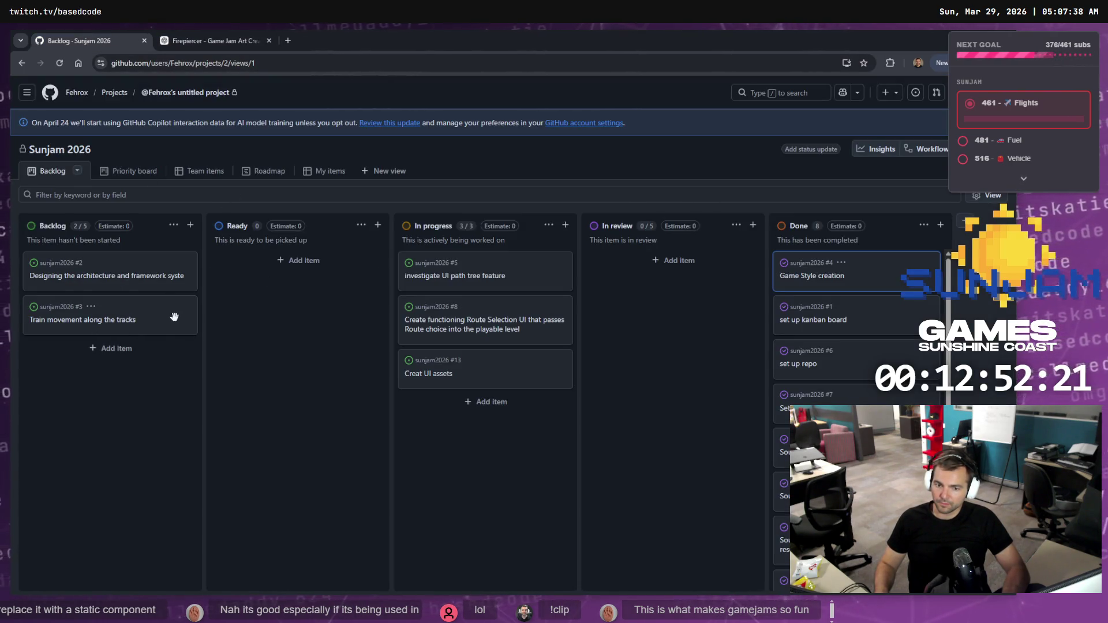
drag(173, 317, 853, 266)
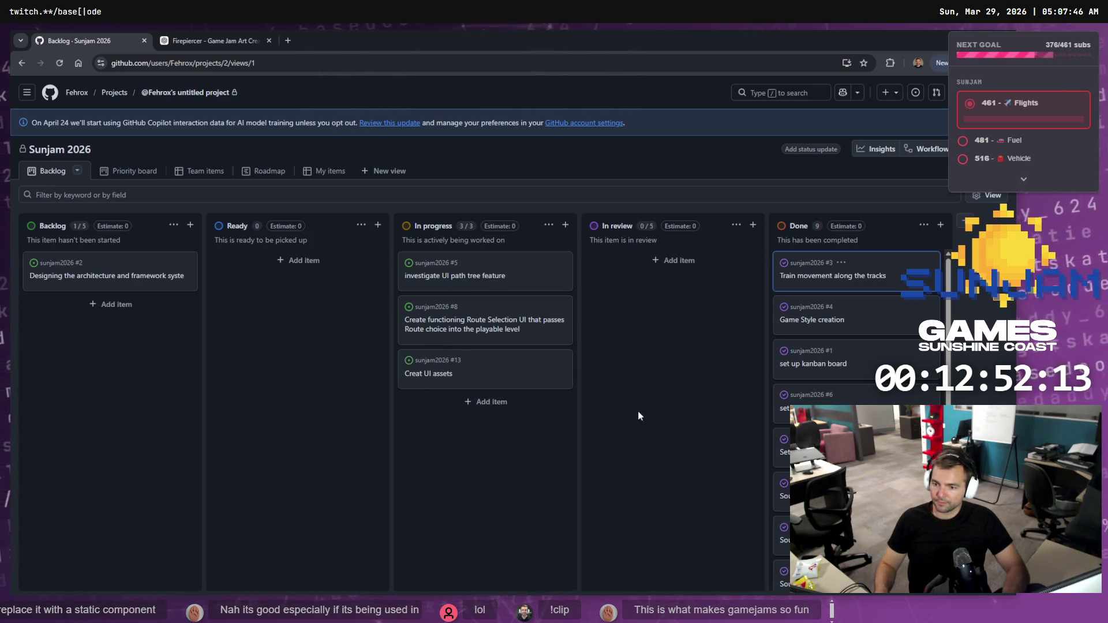
key(ctrl+Tab)
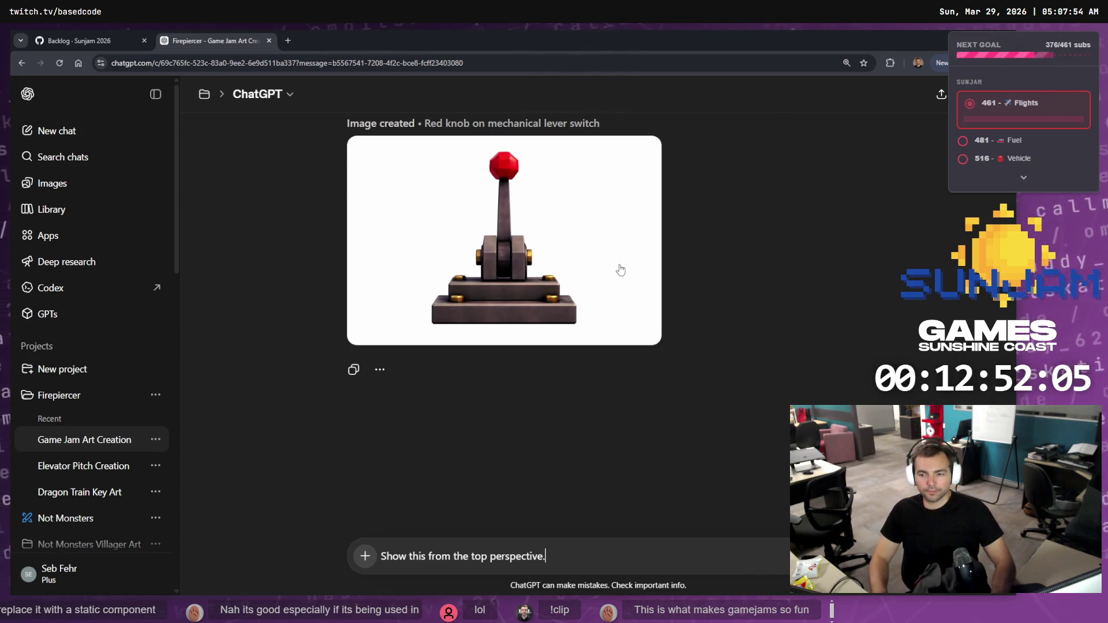
- View the red-knob lever image full size and send the top-perspective request for it
click(573, 297)
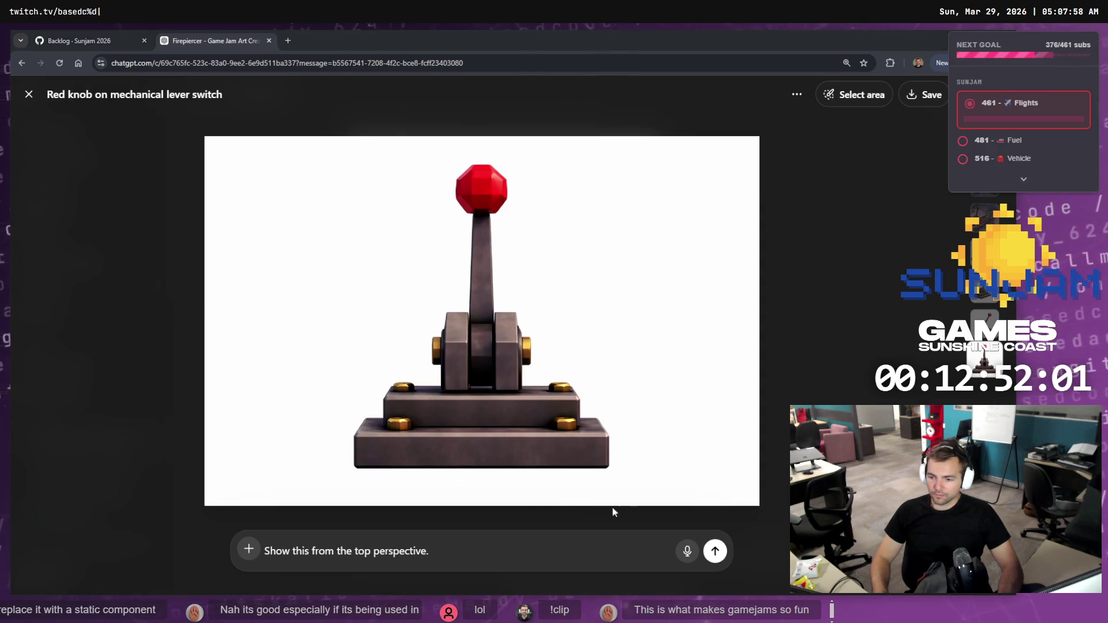
click(715, 550)
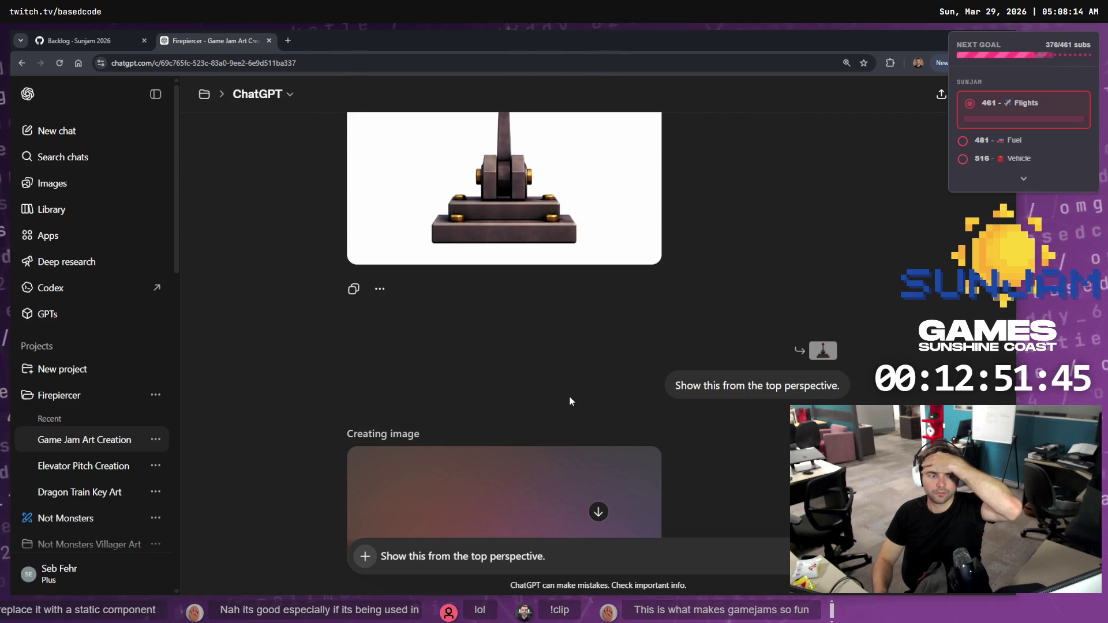
scroll(569, 396, down, 3)
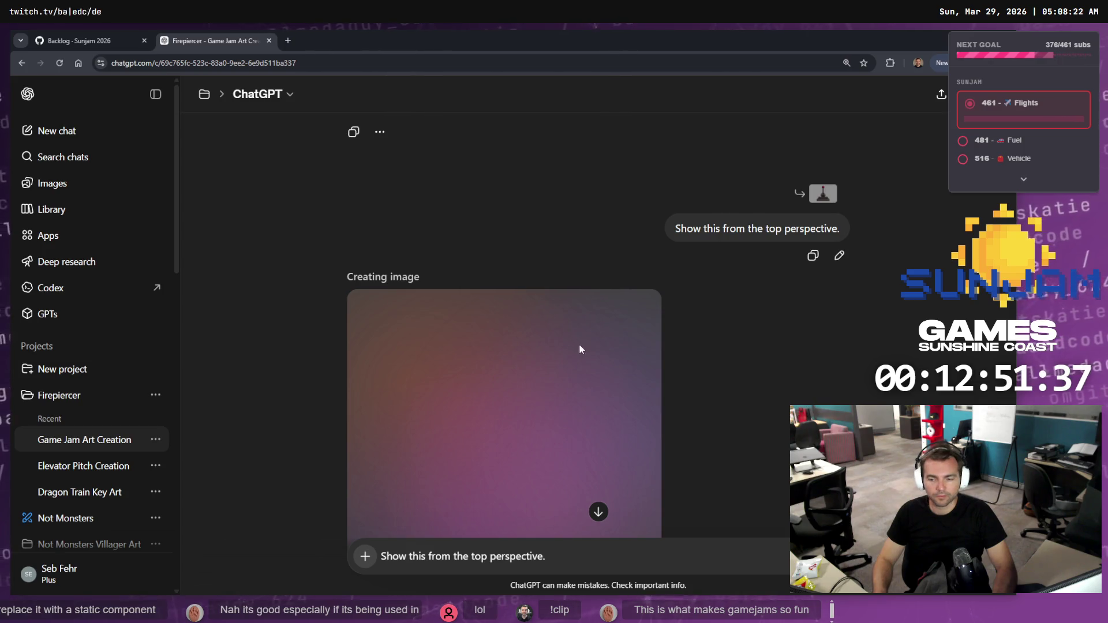
- Glance at the Sunjam 2026 board and ChatGPT, then cycle through Rider and Unreal to Fork
click(83, 42)
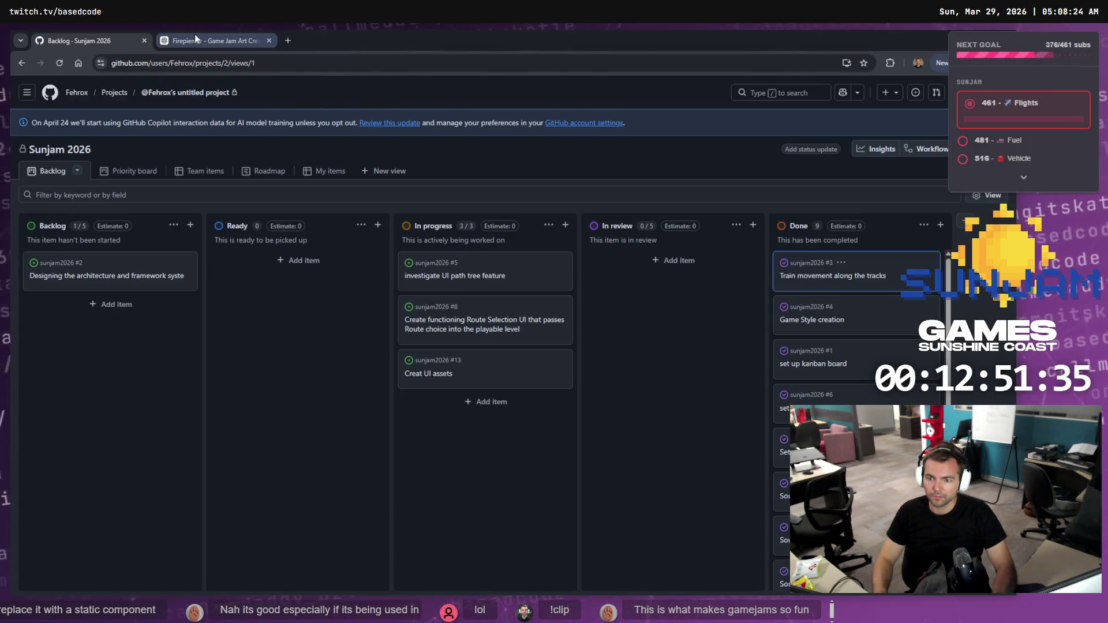
click(195, 36)
scroll(898, 260, down, 3)
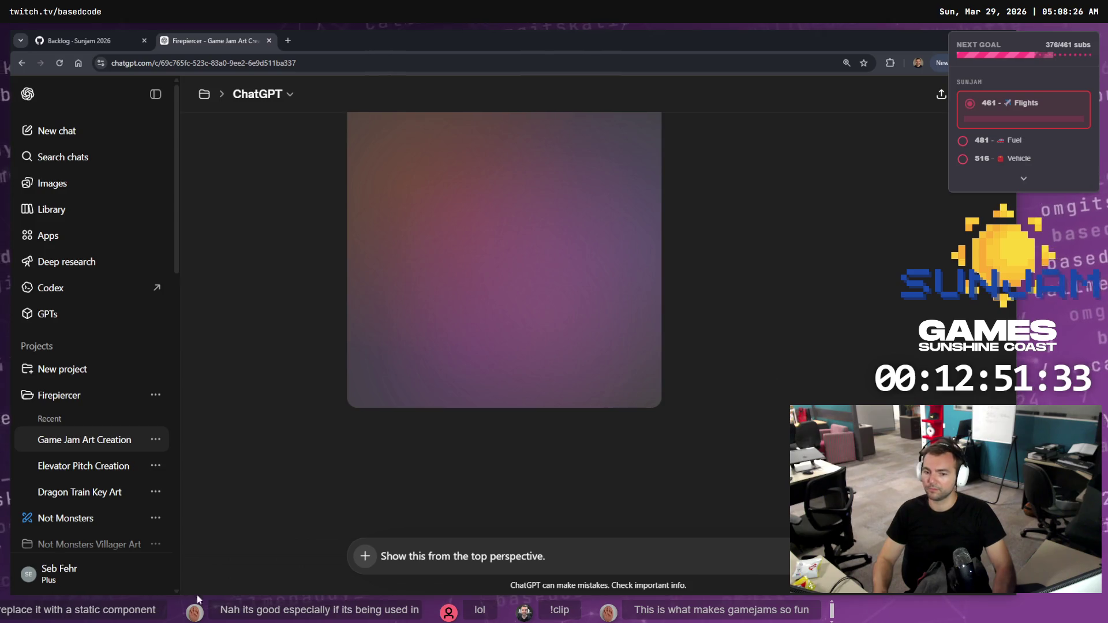
key(alt+Tab)
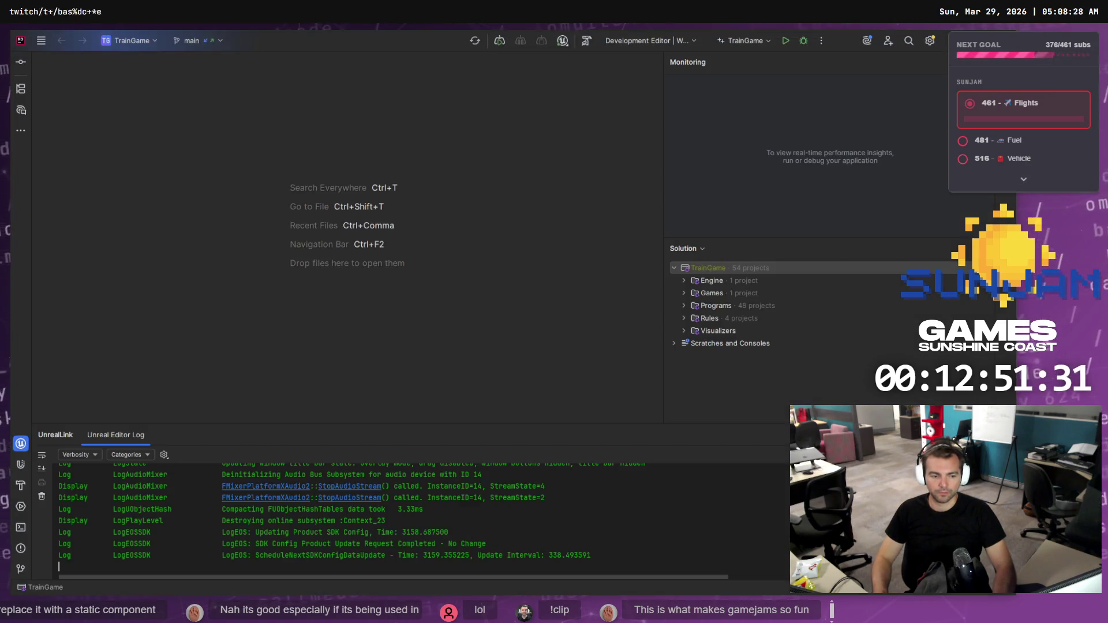
key(alt+Tab)
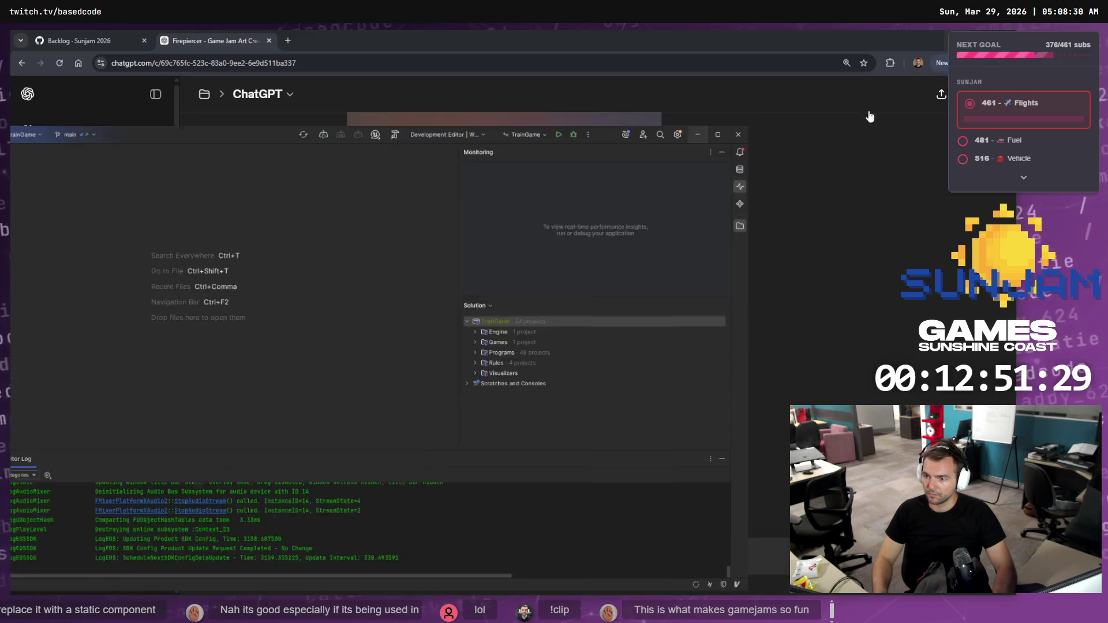
key(alt+Tab)
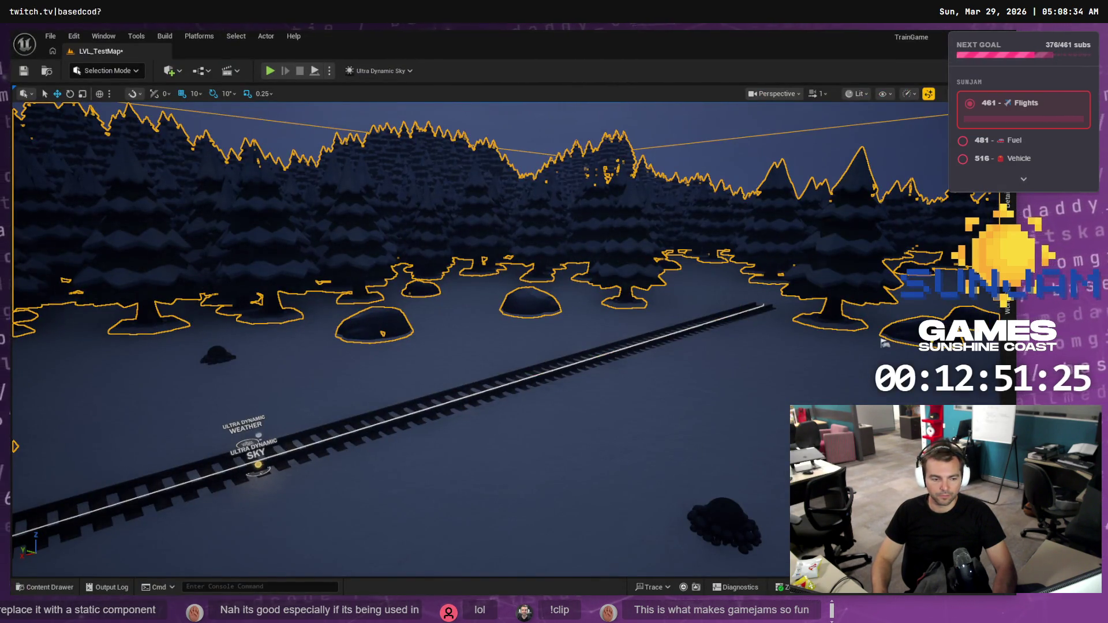
key(alt+Tab)
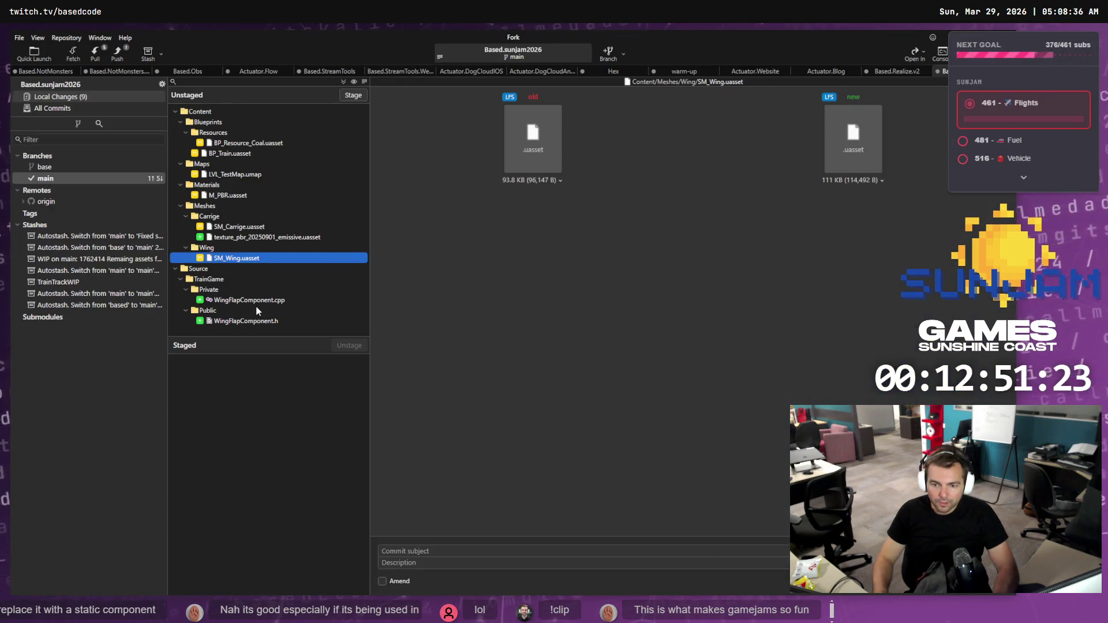
- Review and stage the WingFlapComponent source files and BP_Train.uasset
click(263, 300)
ctrl+click(265, 321)
click(353, 96)
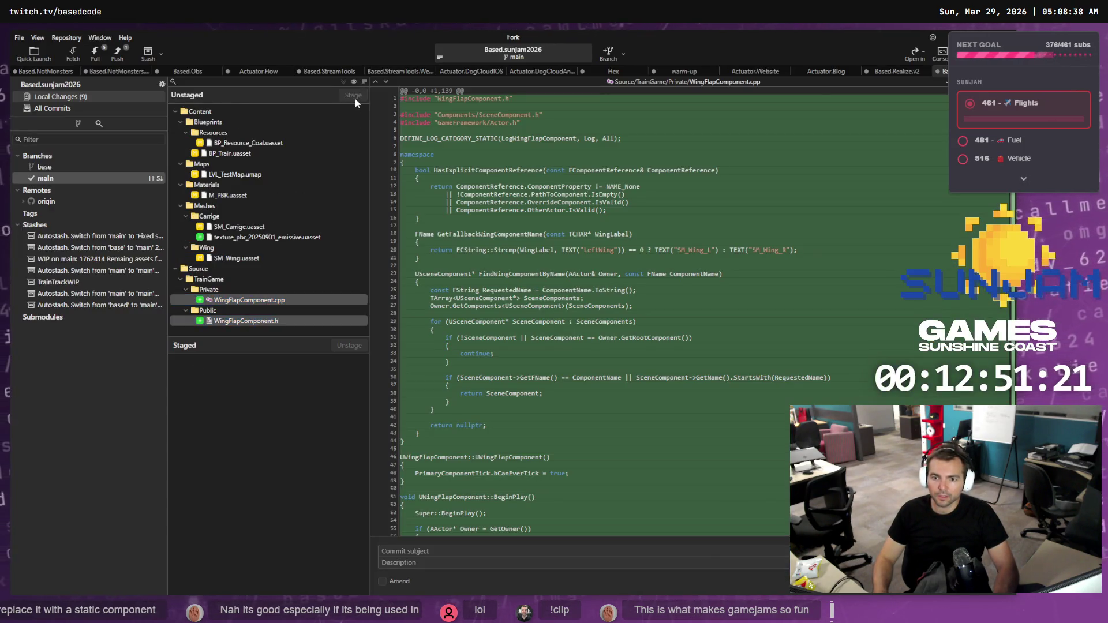
click(250, 155)
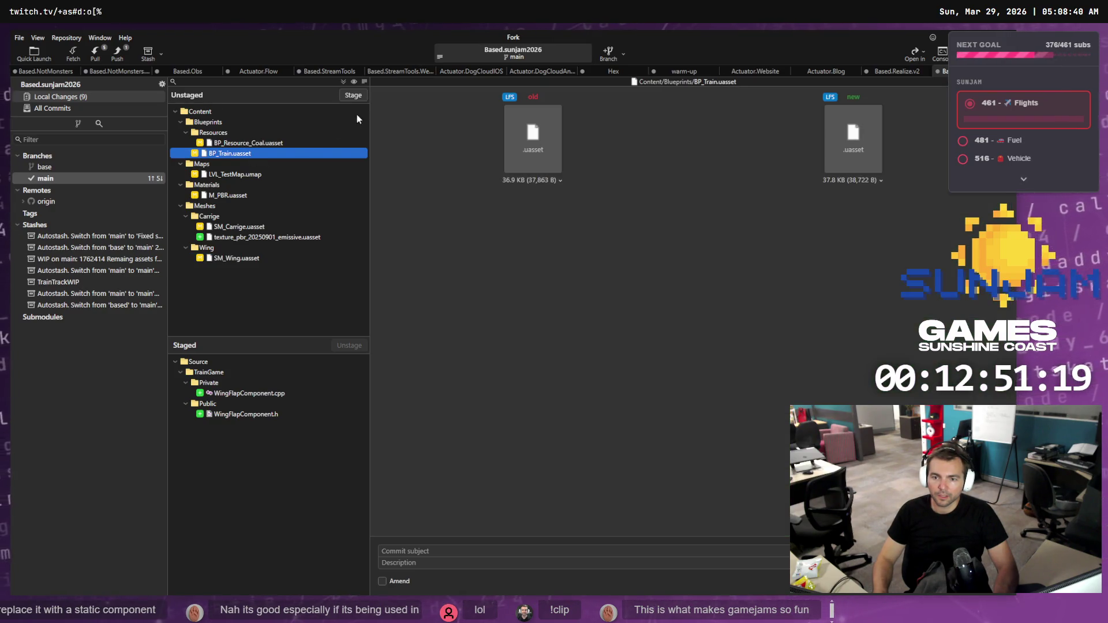
click(349, 96)
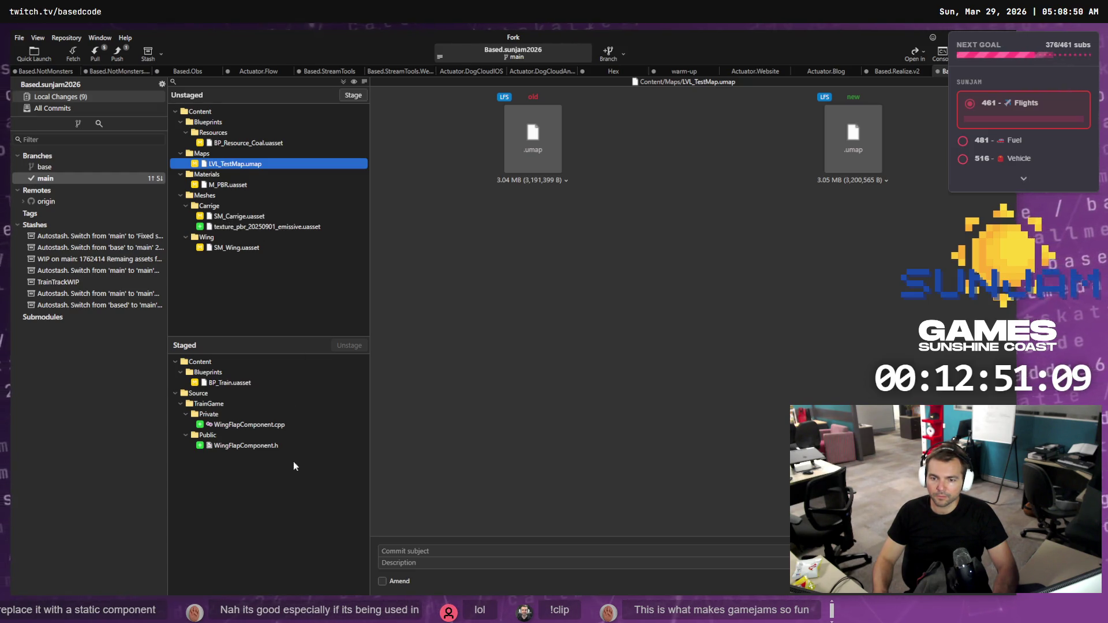
- Commit the staged files with the message 'Added flapping to the wings.'
click(397, 549)
text(Ad)
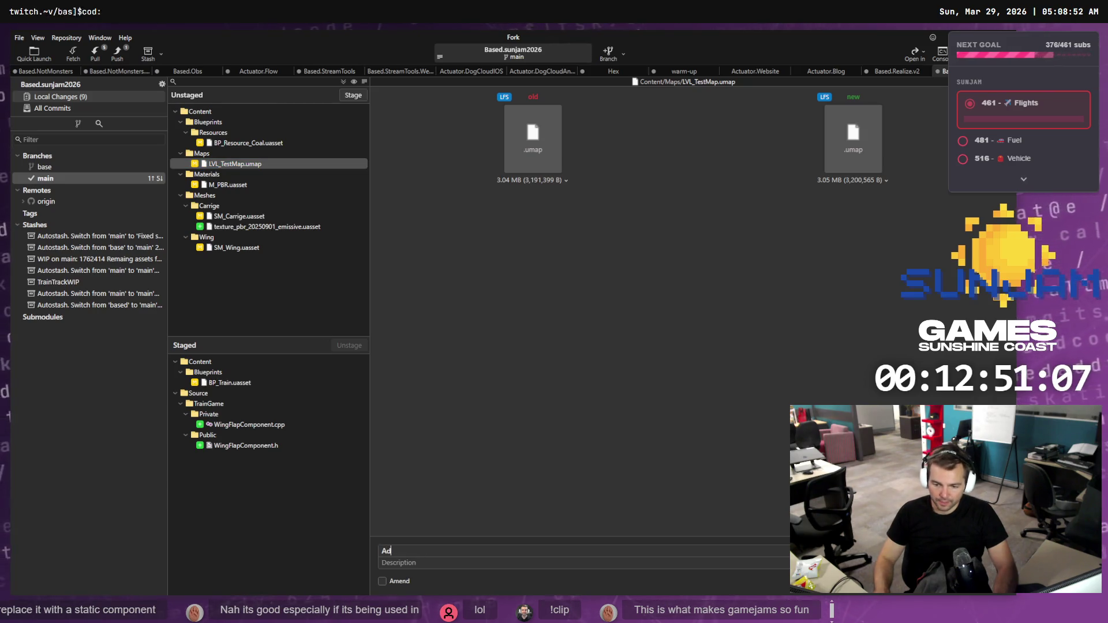
text(ded fl)
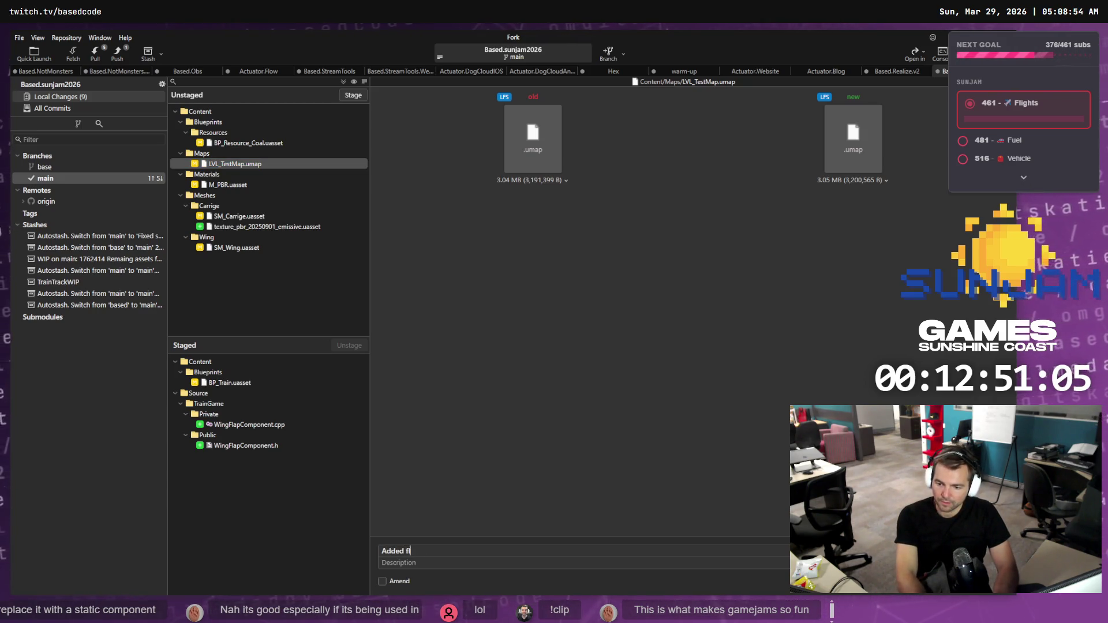
text(apping wings)
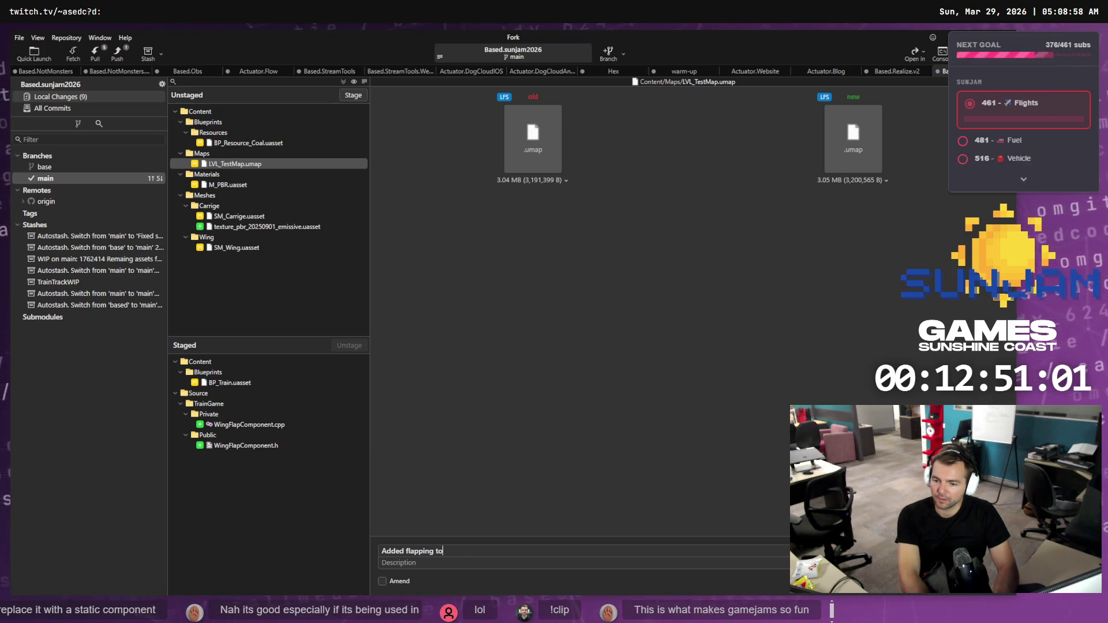
key(Tab)
text(- )
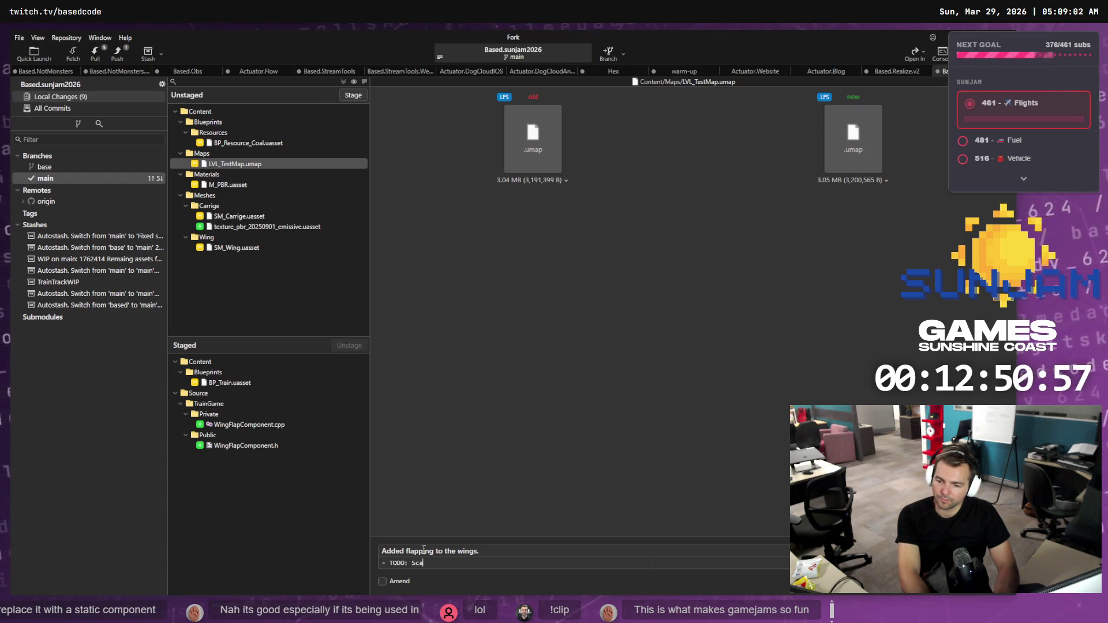
text(ng)
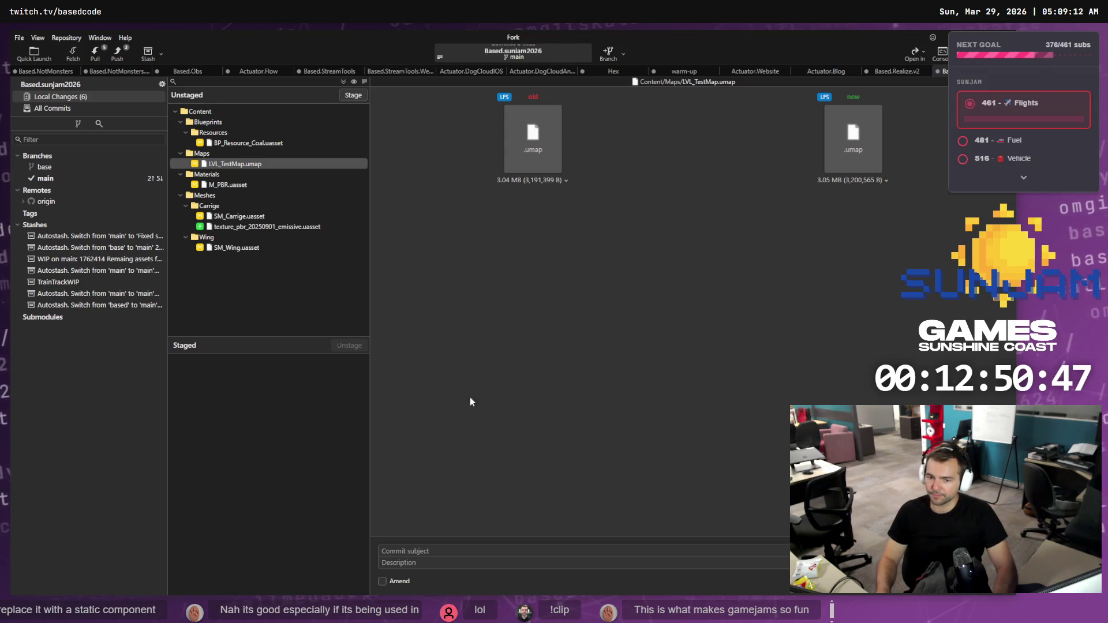
key(alt+Tab)
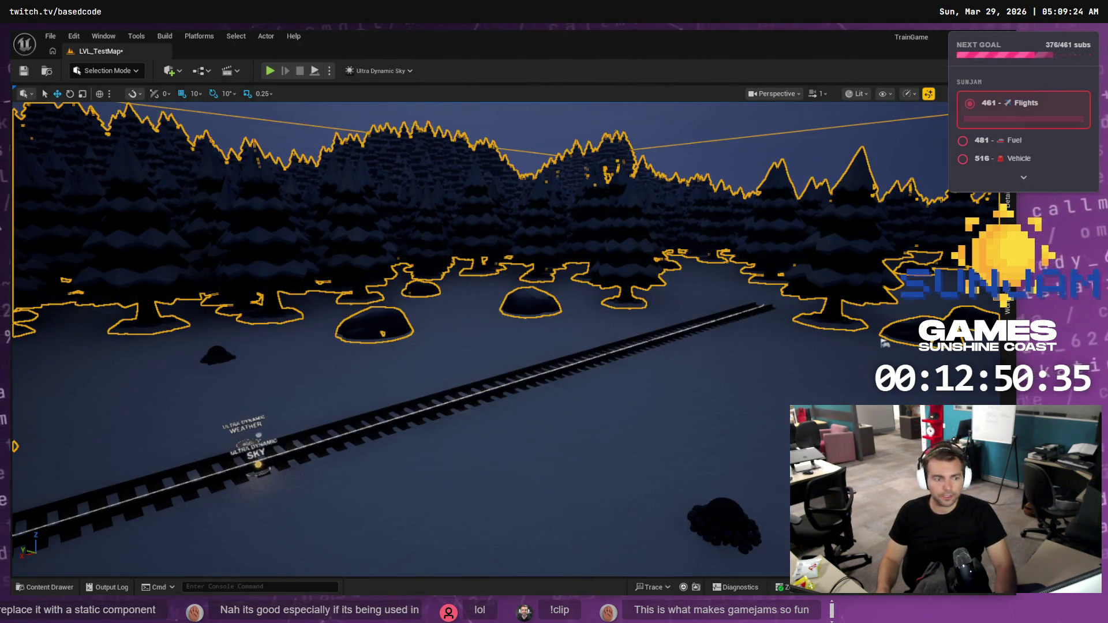
- Inspect the top-perspective 'Mechanical lever switch with red knob' image full size, then return to Unreal Editor
key(alt+Tab)
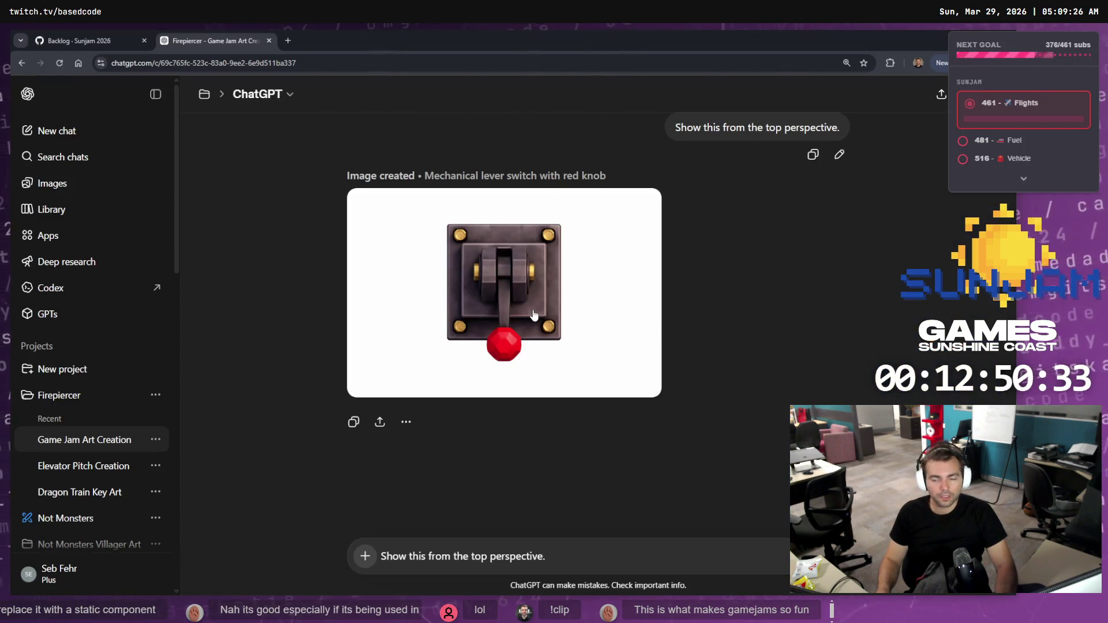
click(501, 313)
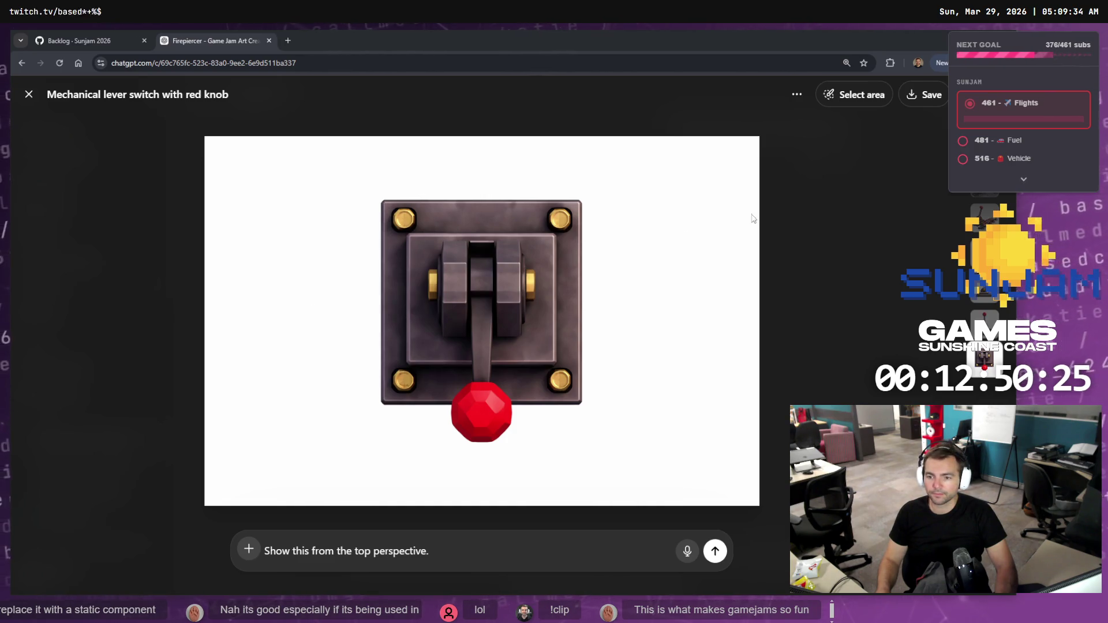
click(828, 197)
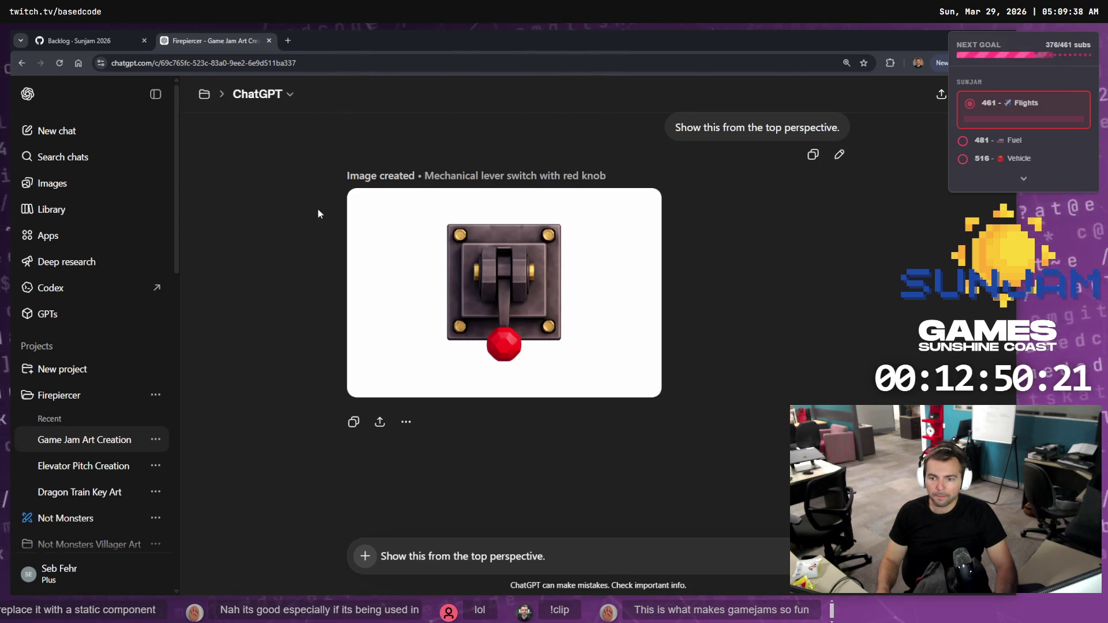
click(75, 40)
click(214, 41)
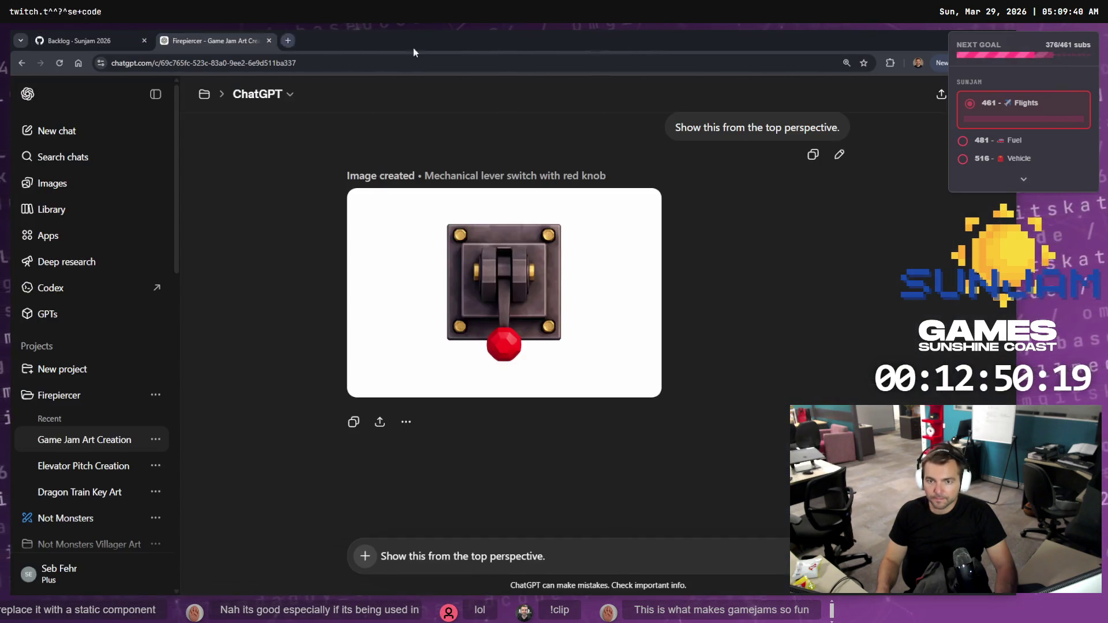
key(alt+Tab)
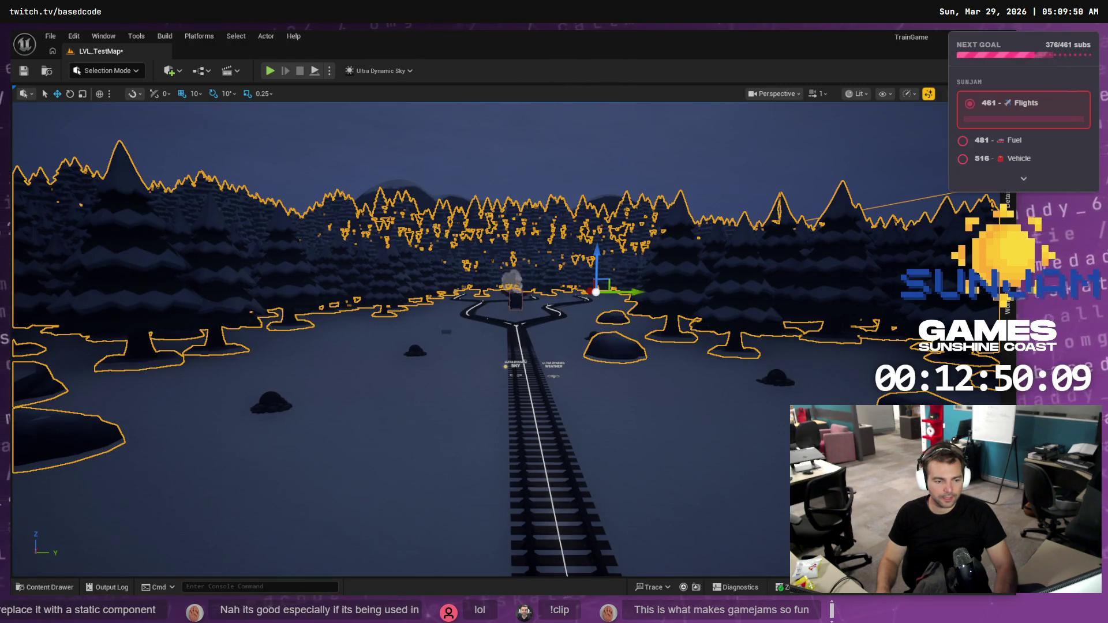
- Back in ChatGPT, flip the nostrils prompt between its older and newer versions
key(alt+Tab)
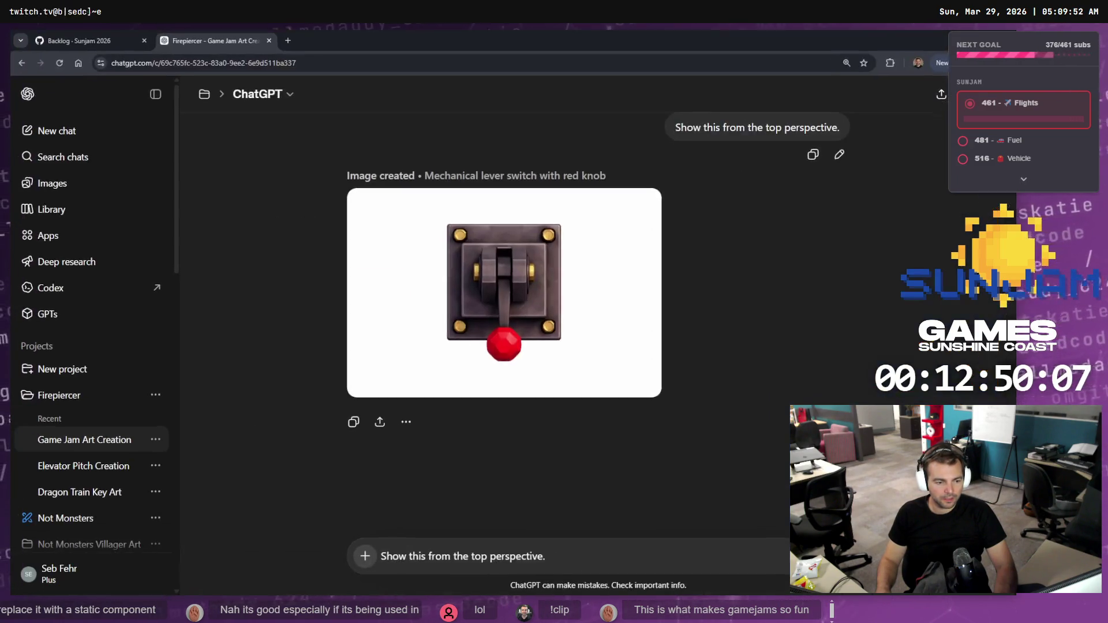
scroll(786, 306, up, 5)
scroll(802, 305, up, 10)
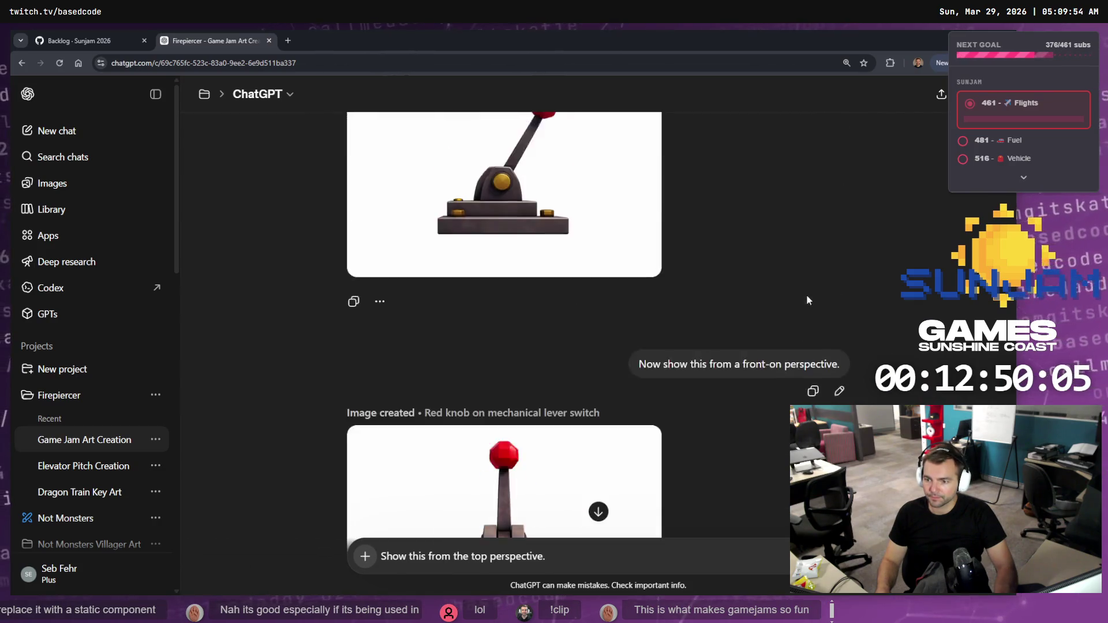
scroll(791, 254, up, 10)
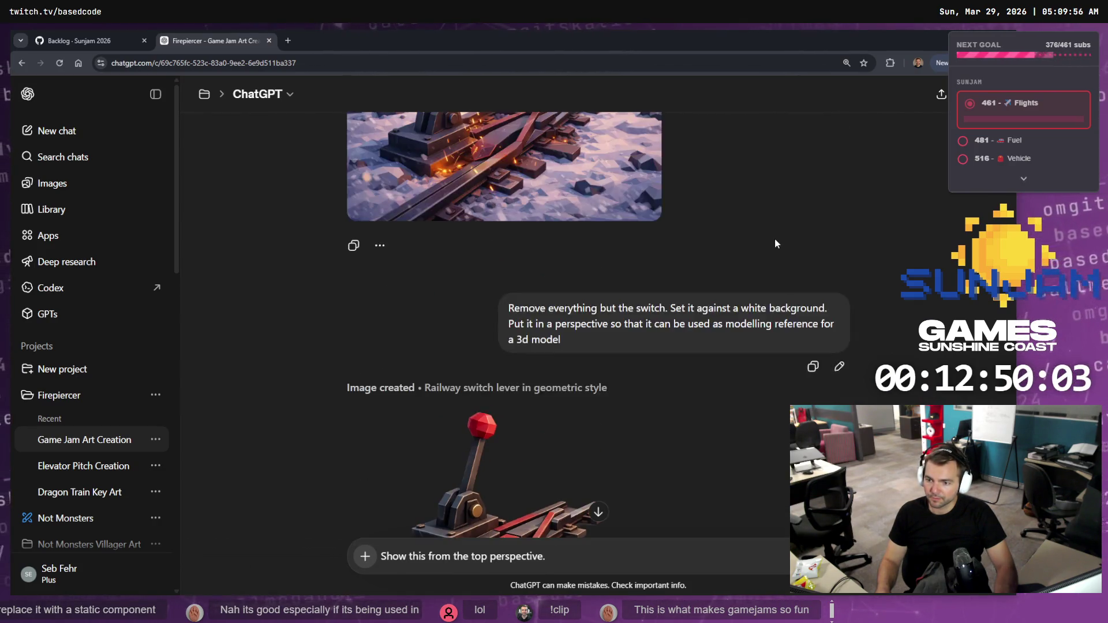
scroll(778, 249, up, 8)
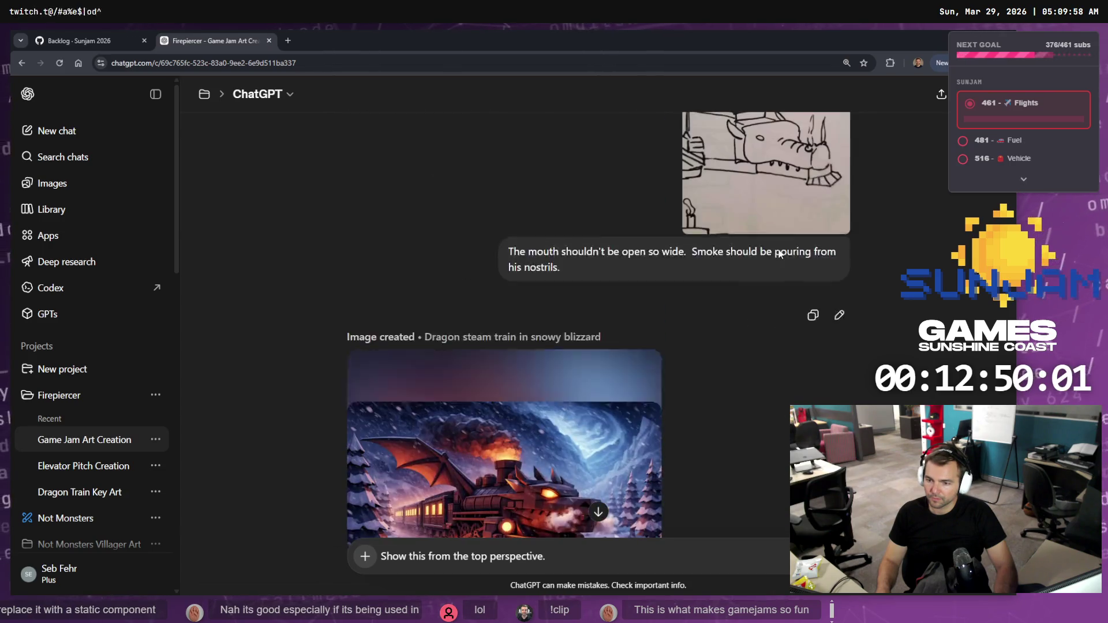
scroll(802, 324, down, 10)
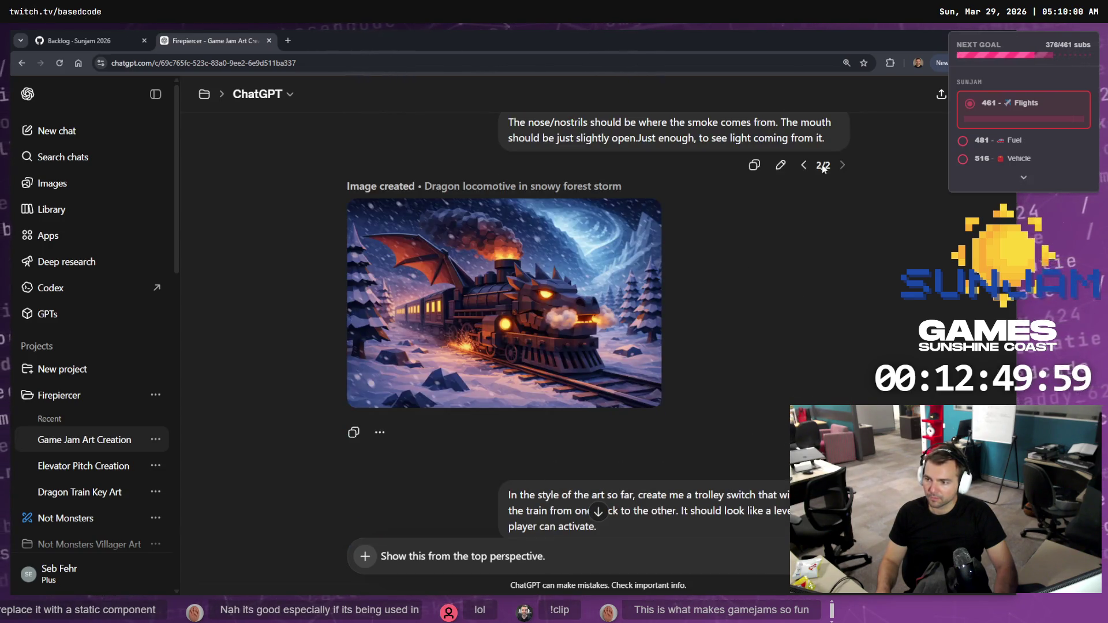
click(804, 166)
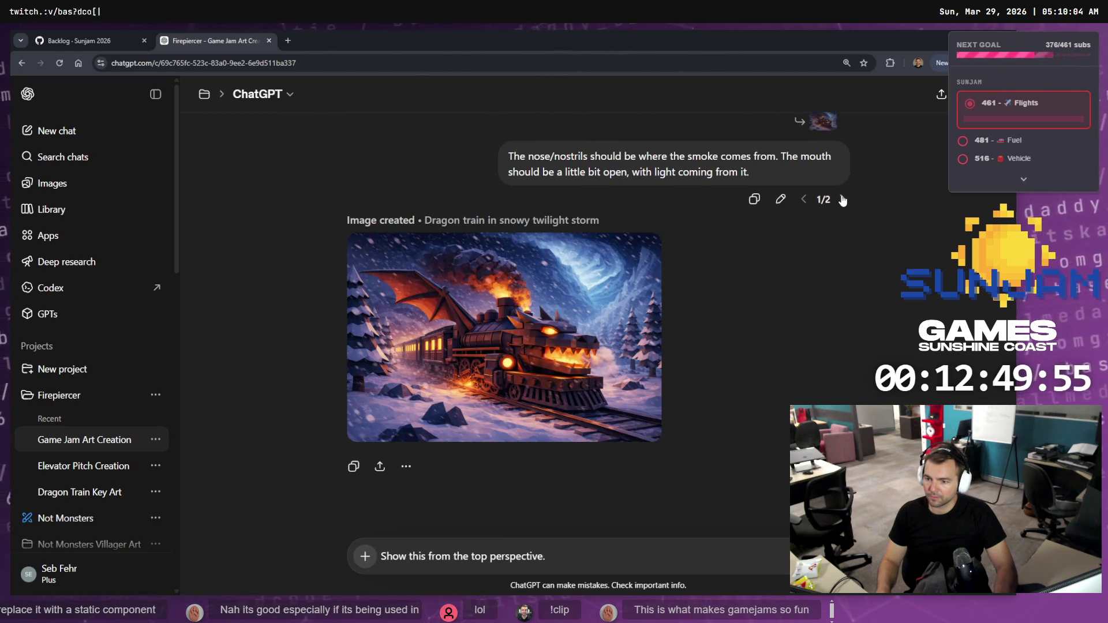
click(842, 200)
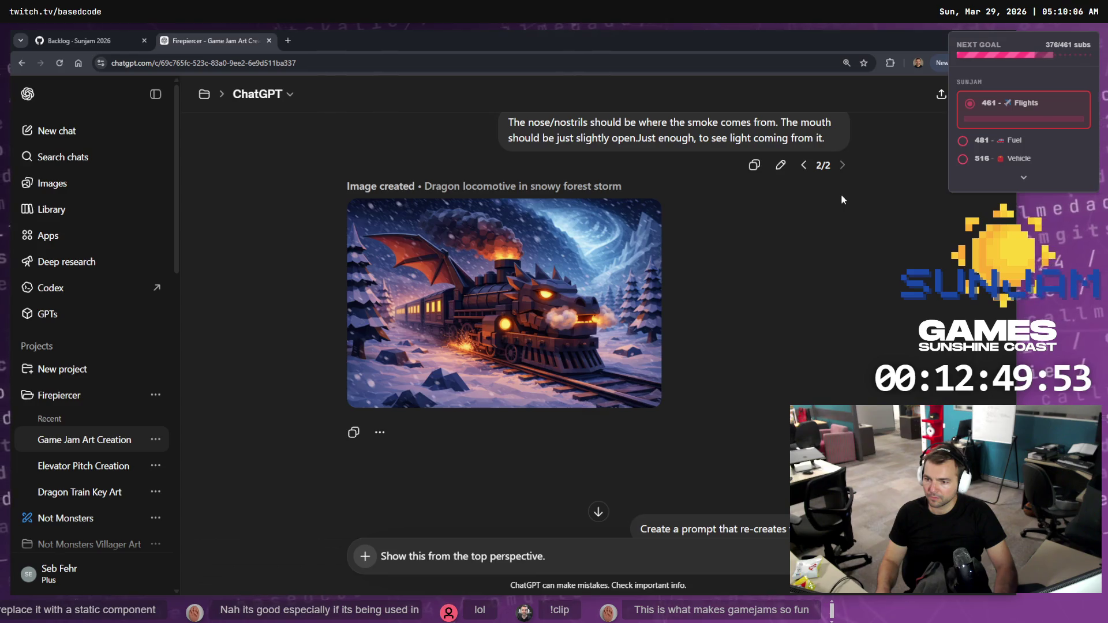
scroll(838, 204, down, 3)
scroll(819, 341, up, 5)
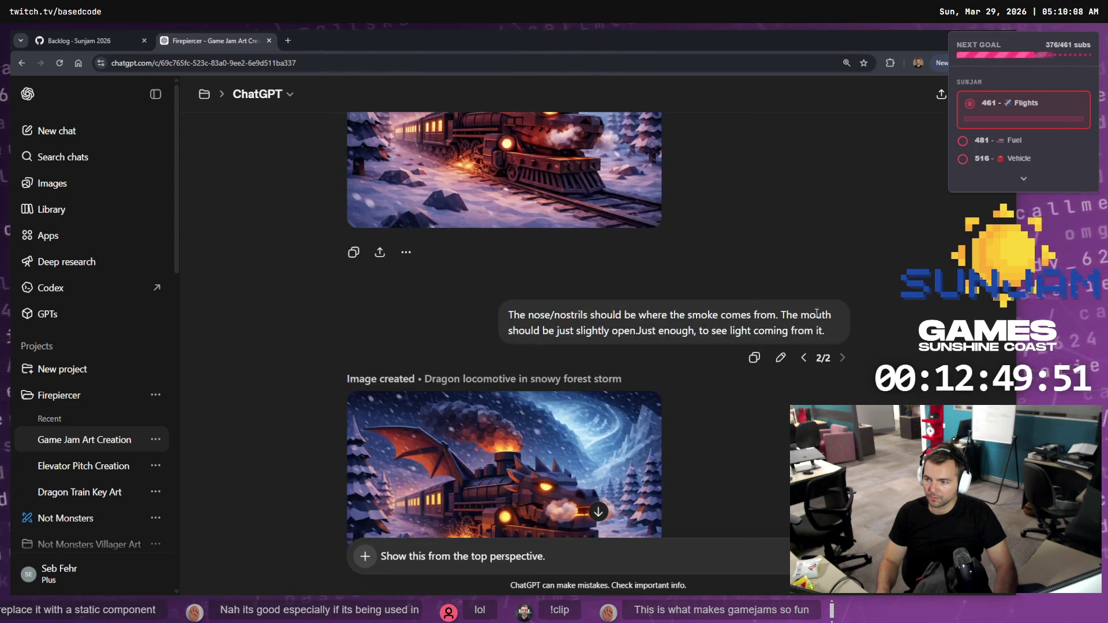
click(802, 357)
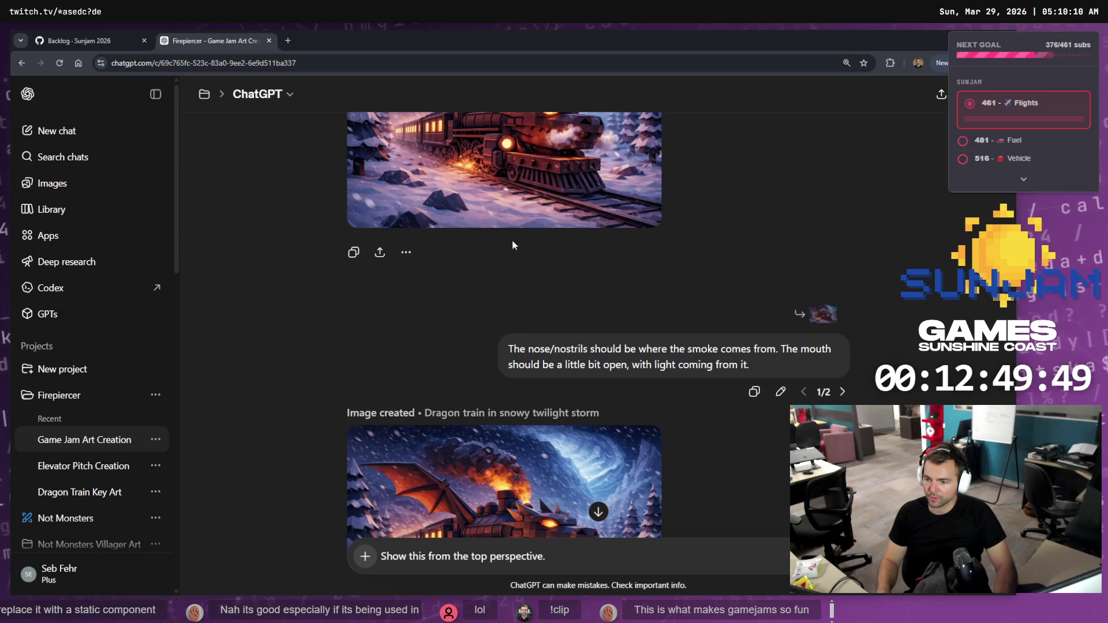
scroll(820, 283, down, 1)
click(842, 235)
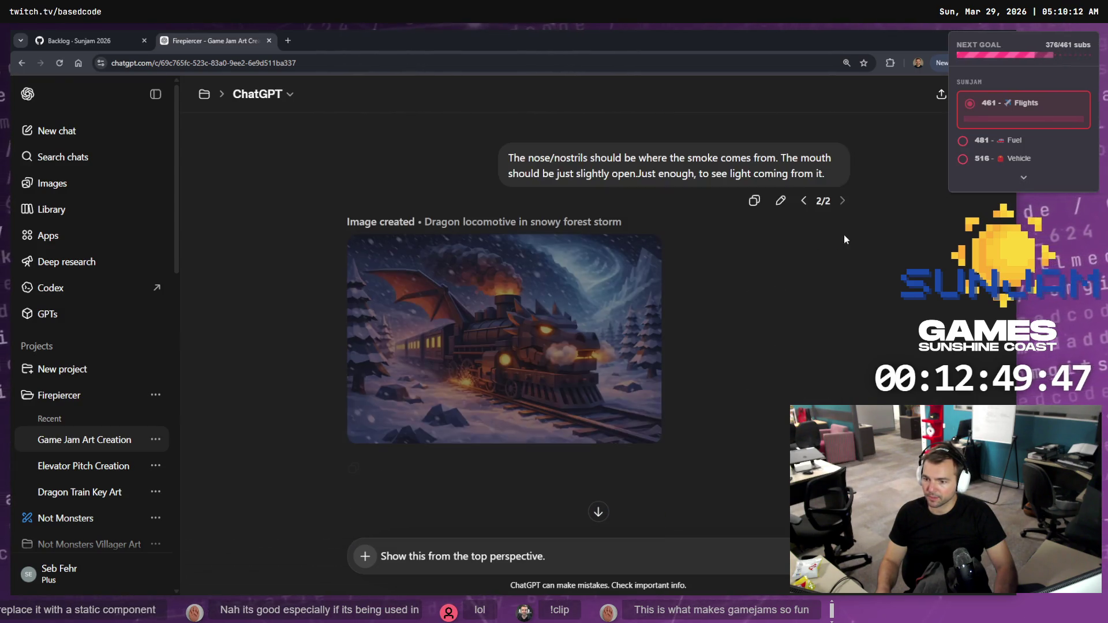
- Step the following prompt through its train-alone, lone-tree and steam-capsule versions to 6/6
scroll(701, 340, down, 4)
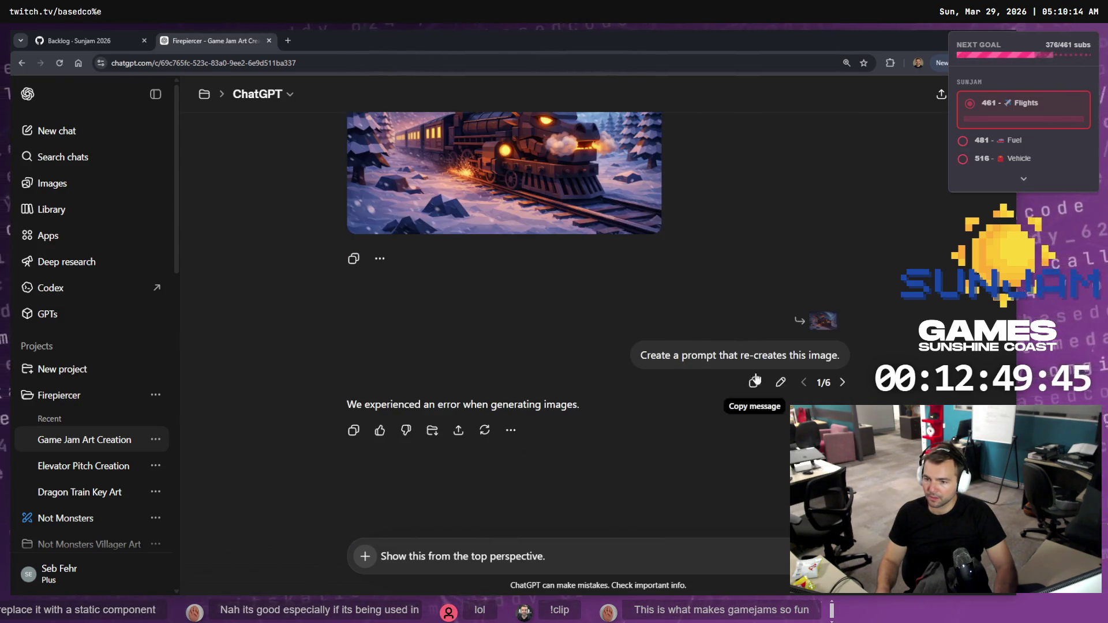
click(843, 381)
scroll(846, 385, down, 7)
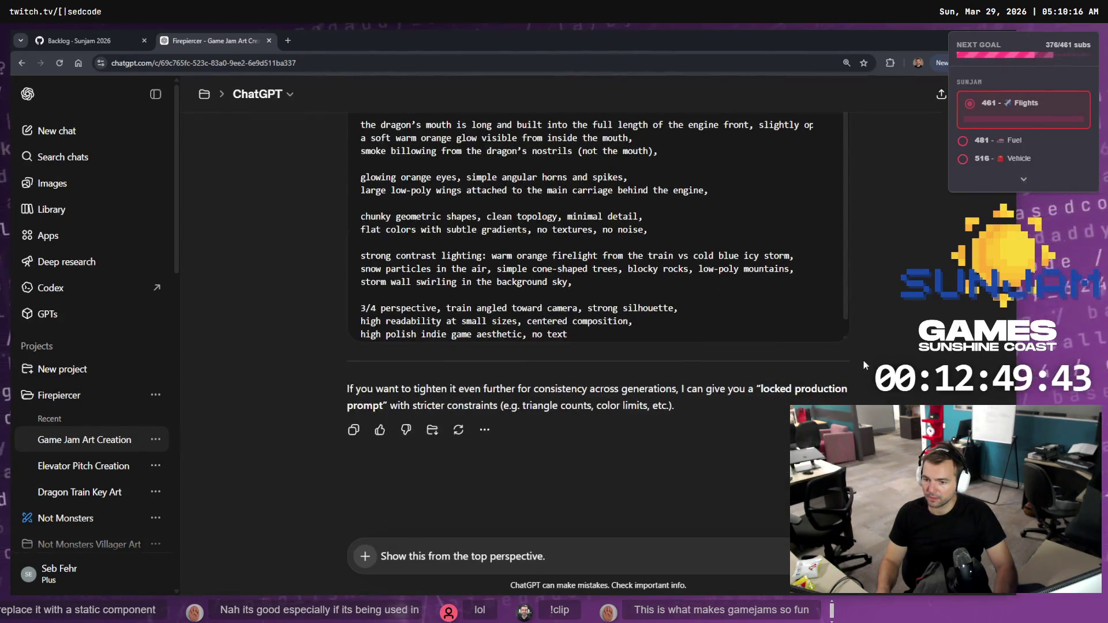
scroll(597, 323, up, 7)
click(843, 359)
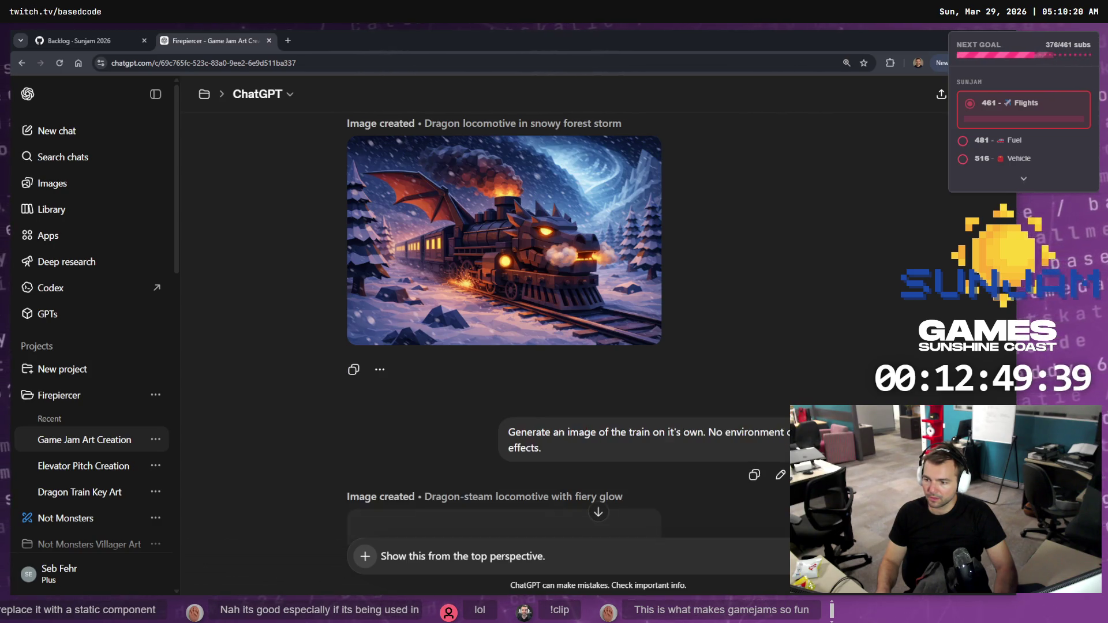
scroll(597, 323, down, 7)
scroll(819, 402, down, 6)
scroll(840, 365, up, 10)
click(842, 328)
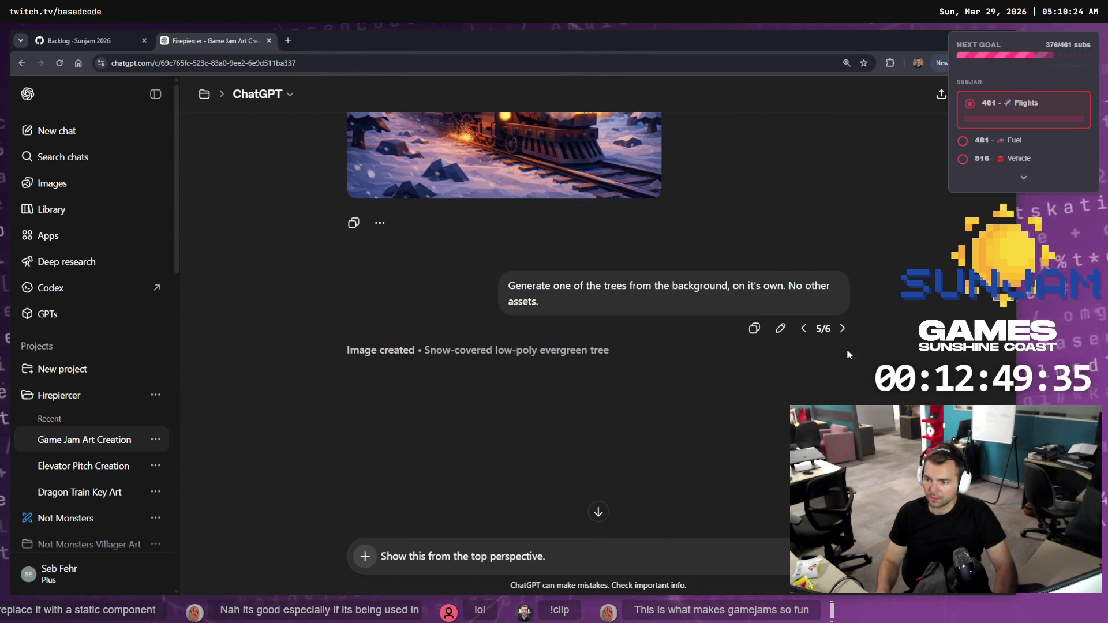
scroll(847, 354, down, 5)
scroll(836, 361, up, 5)
scroll(841, 346, up, 1)
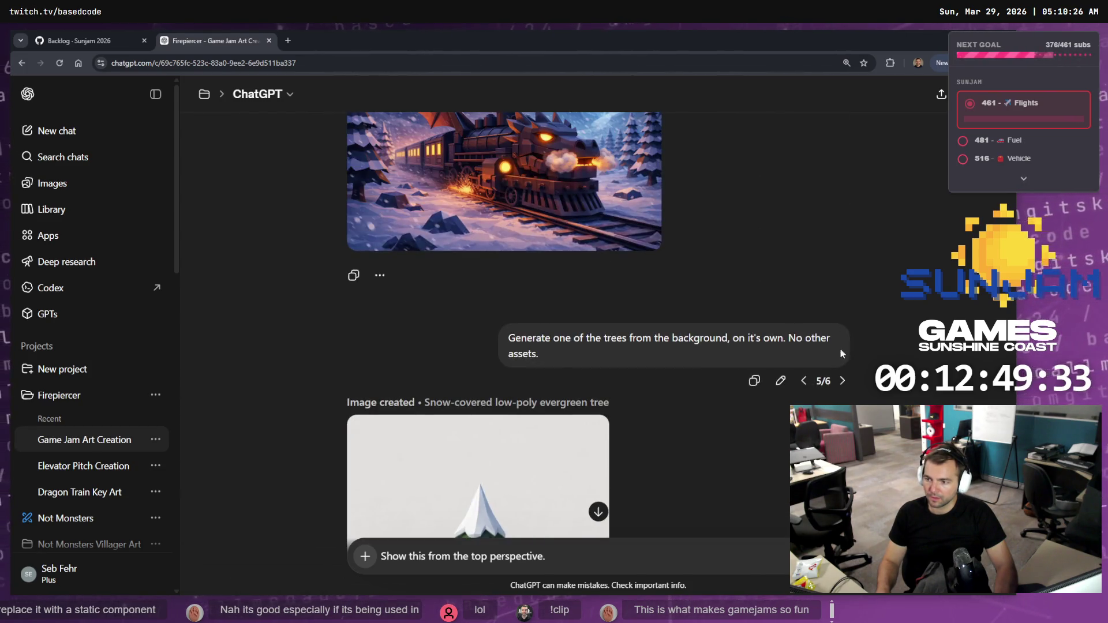
click(844, 381)
scroll(846, 382, down, 5)
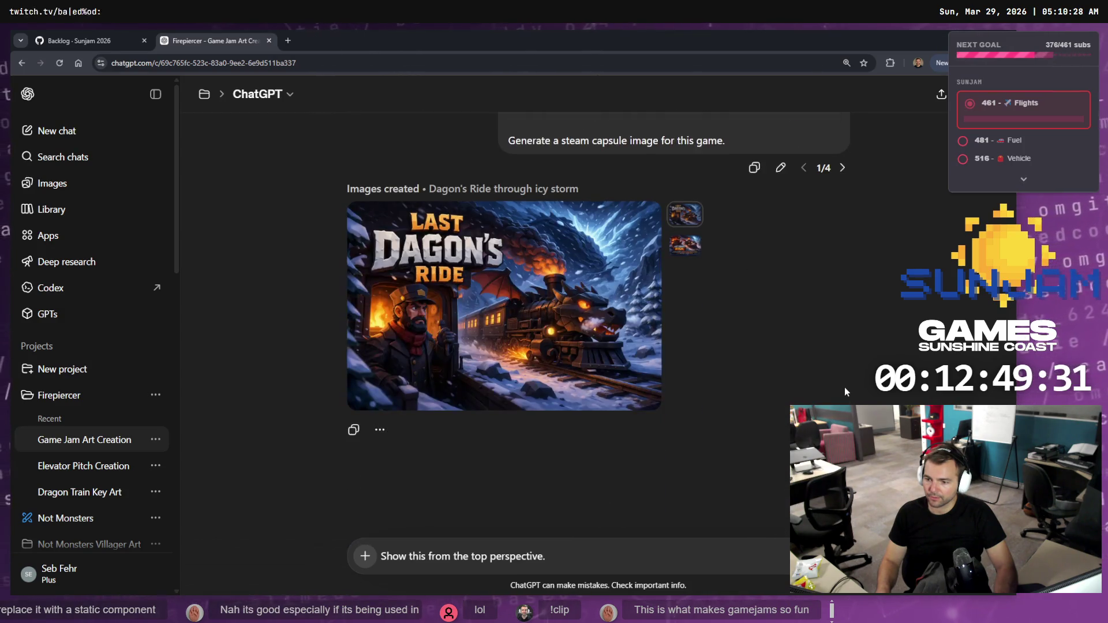
scroll(843, 387, up, 2)
scroll(832, 394, up, 1)
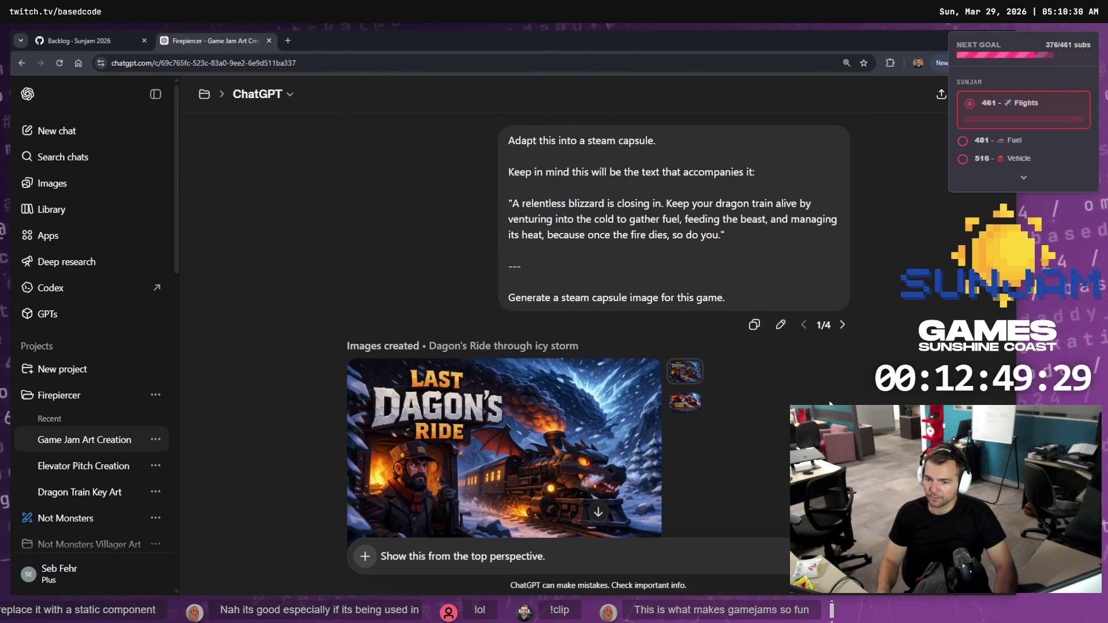
scroll(818, 380, up, 5)
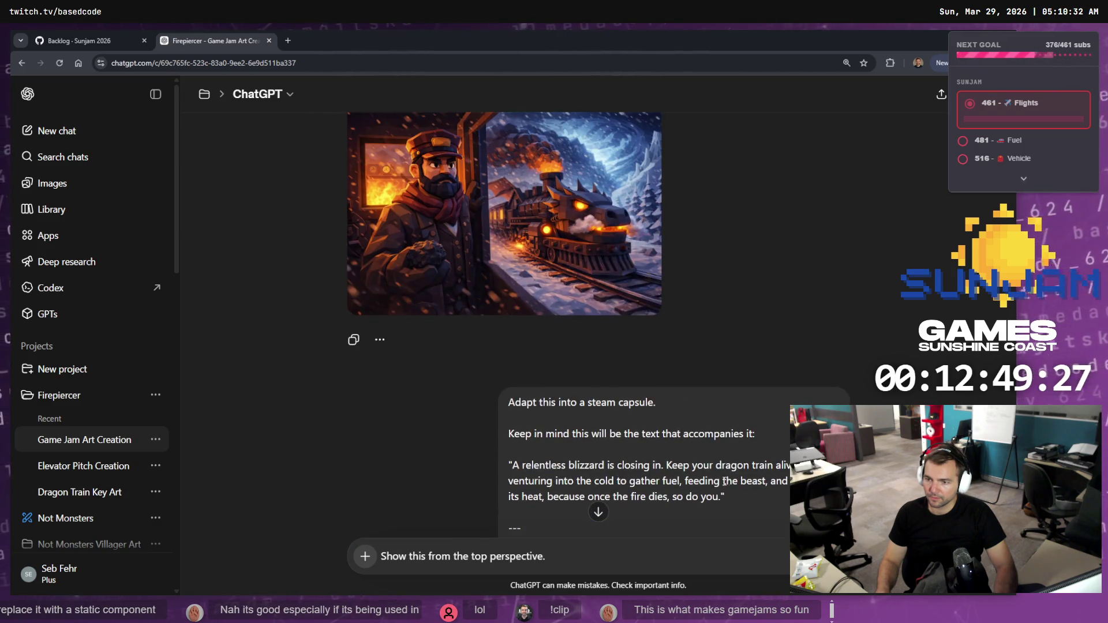
scroll(724, 481, down, 3)
click(780, 429)
- Replace the steam-capsule message with 'Design a main menu screen for this game.' and send it
key(ctrl+a)
text(Design )
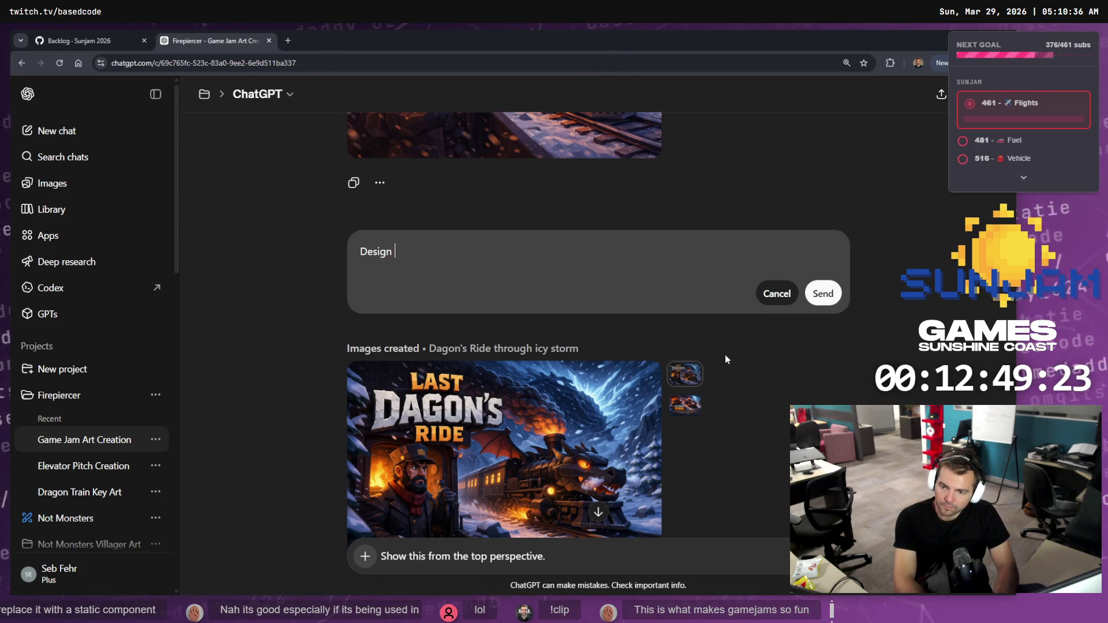
text(a main menu )
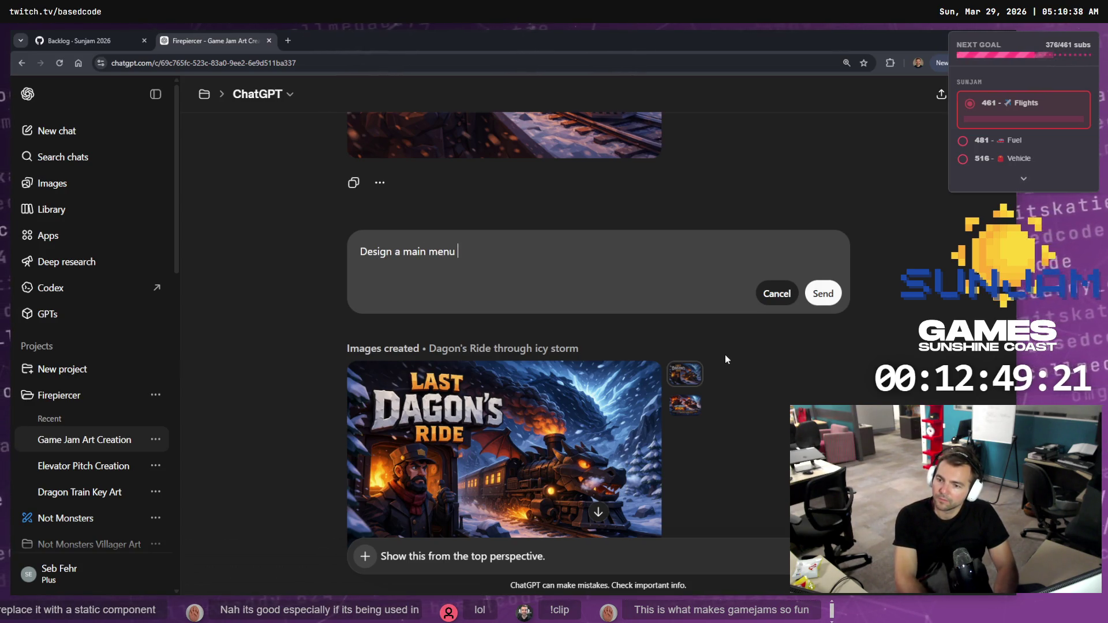
text(screen for this game.)
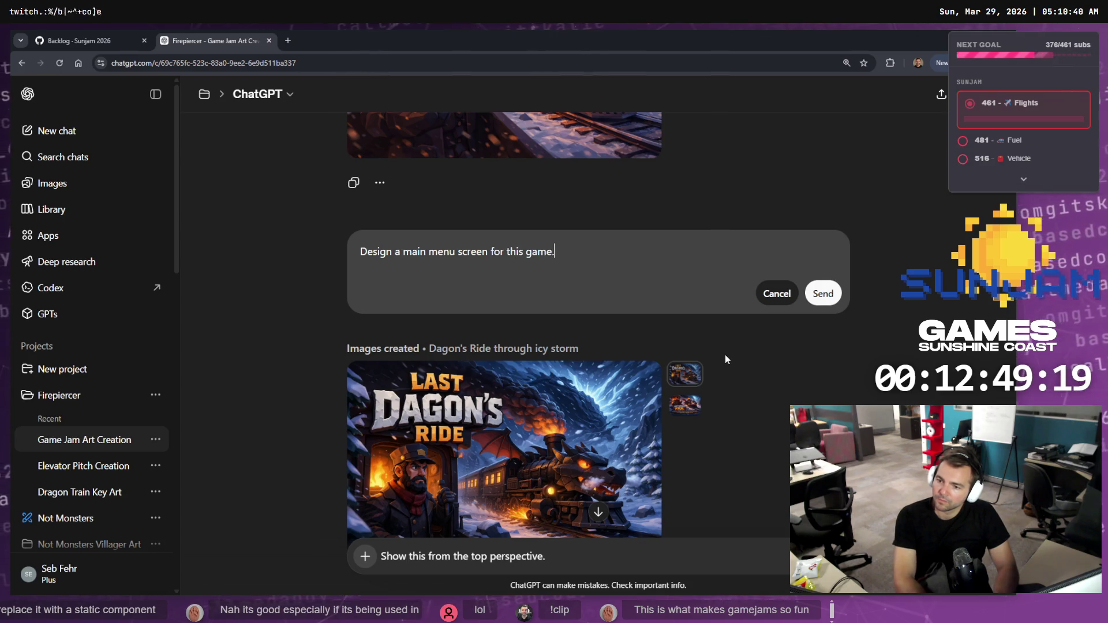
click(823, 294)
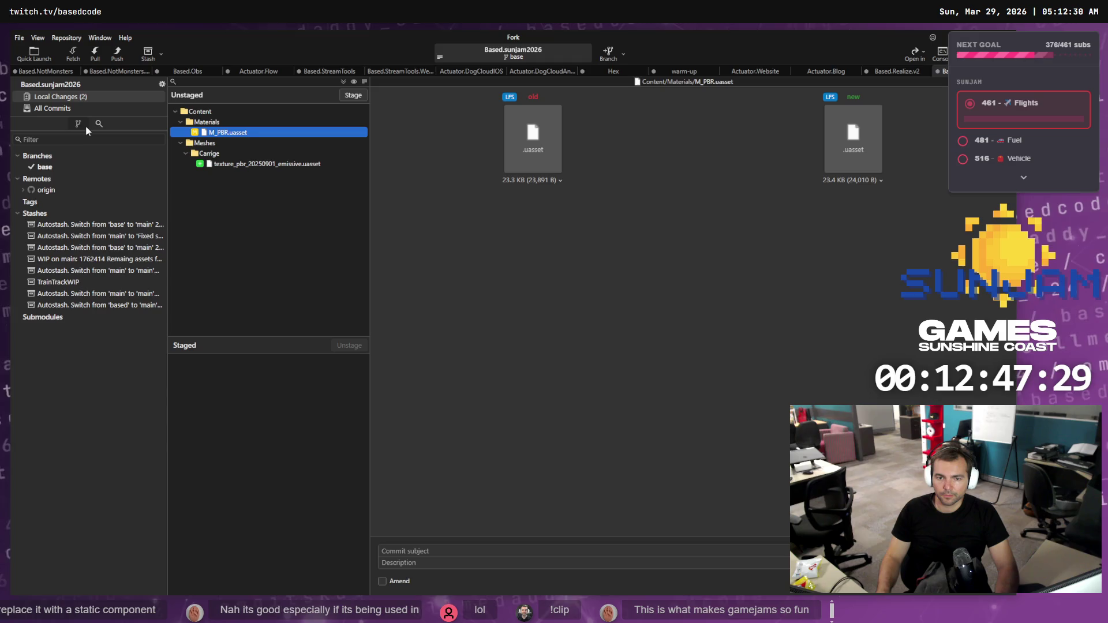
- In Fork, try tracking the remote main branch, dismiss the git reset error, and switch to Rider
click(70, 109)
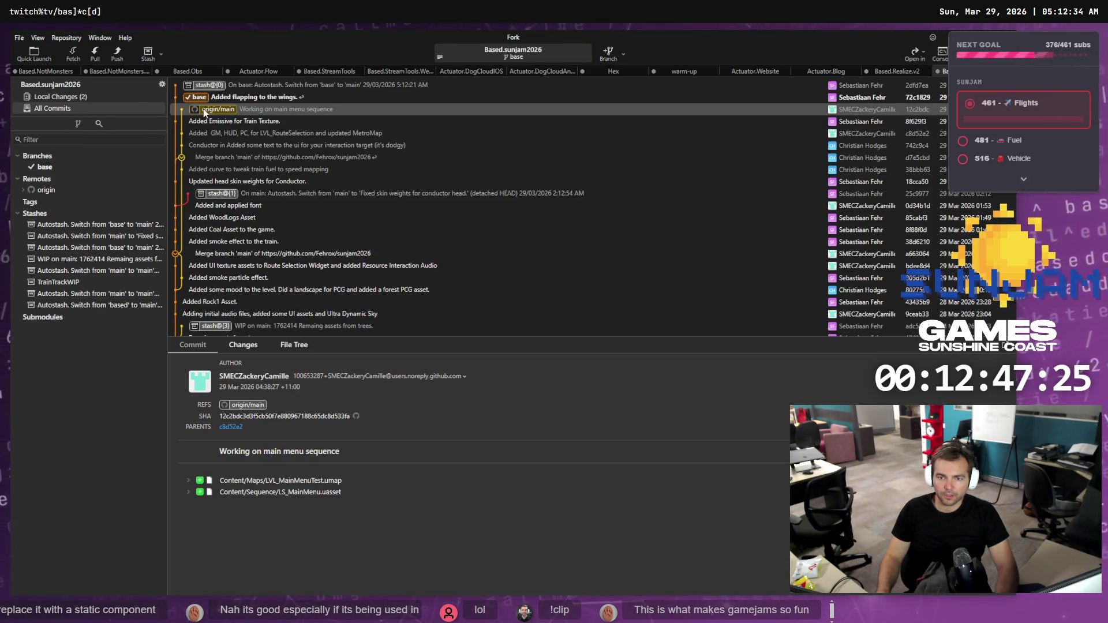
double_click(229, 110)
click(586, 350)
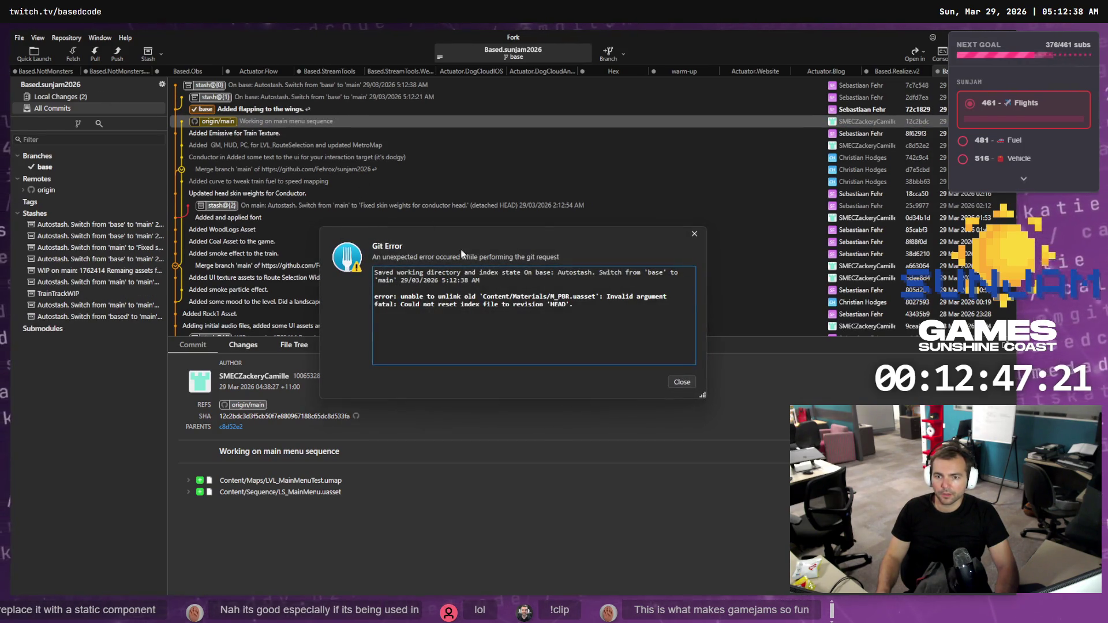
click(683, 383)
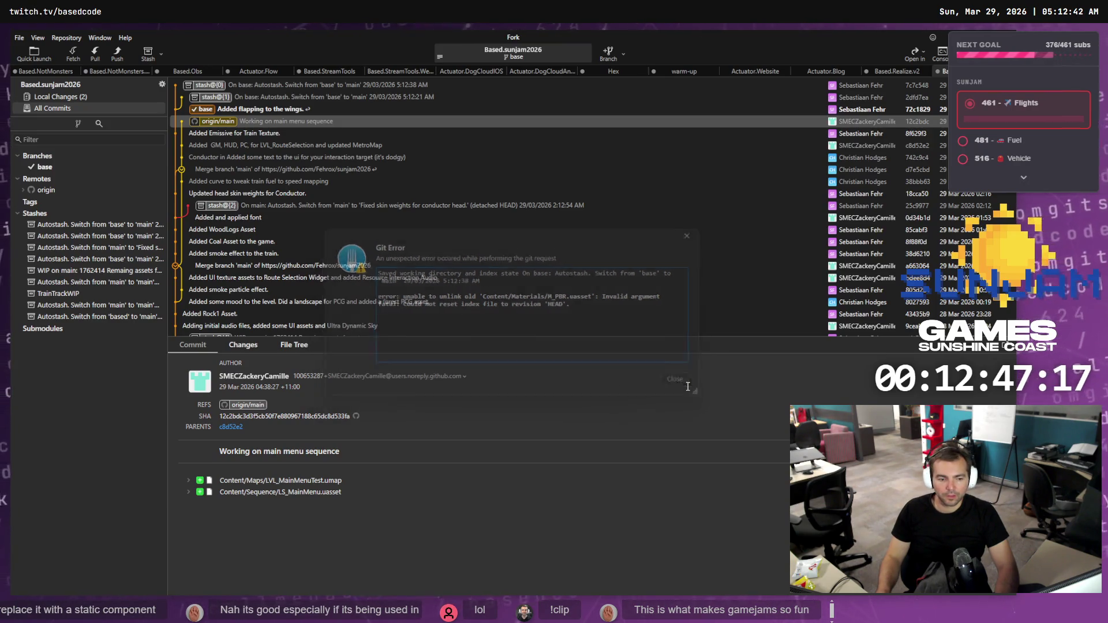
key(alt+Tab)
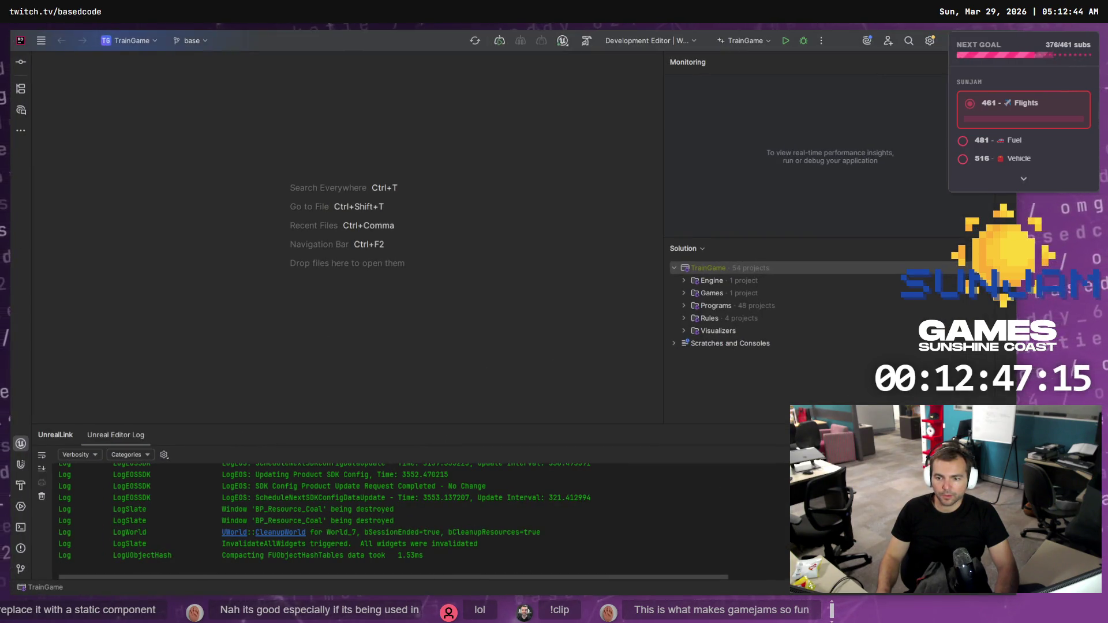
- Save LVL_TestMap so Unreal Editor shuts down, then return to Fork
key(alt+Tab)
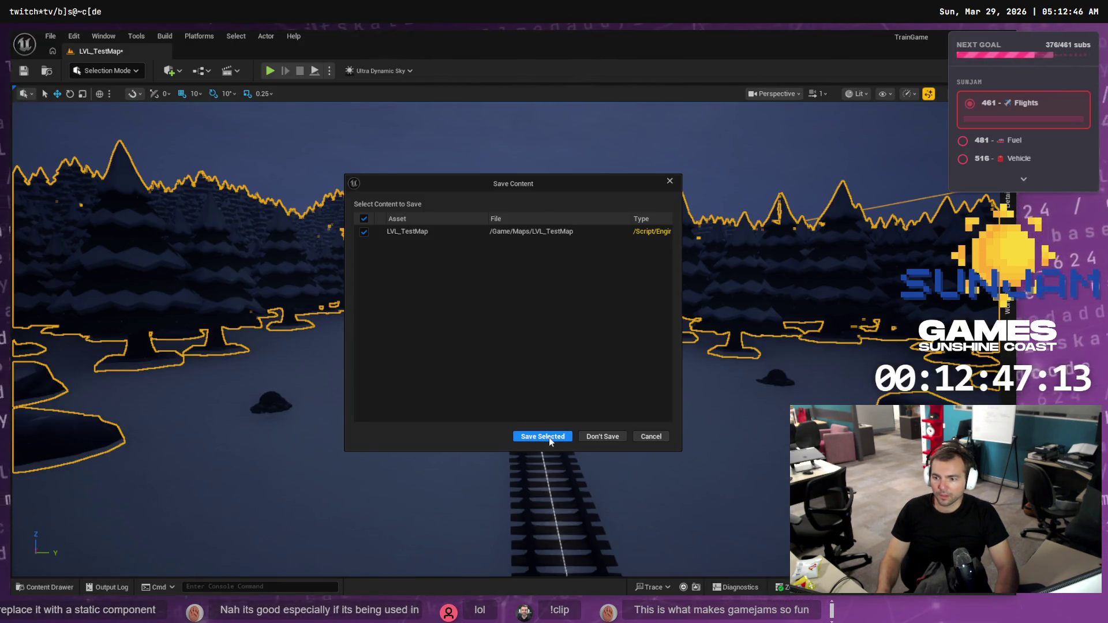
click(543, 436)
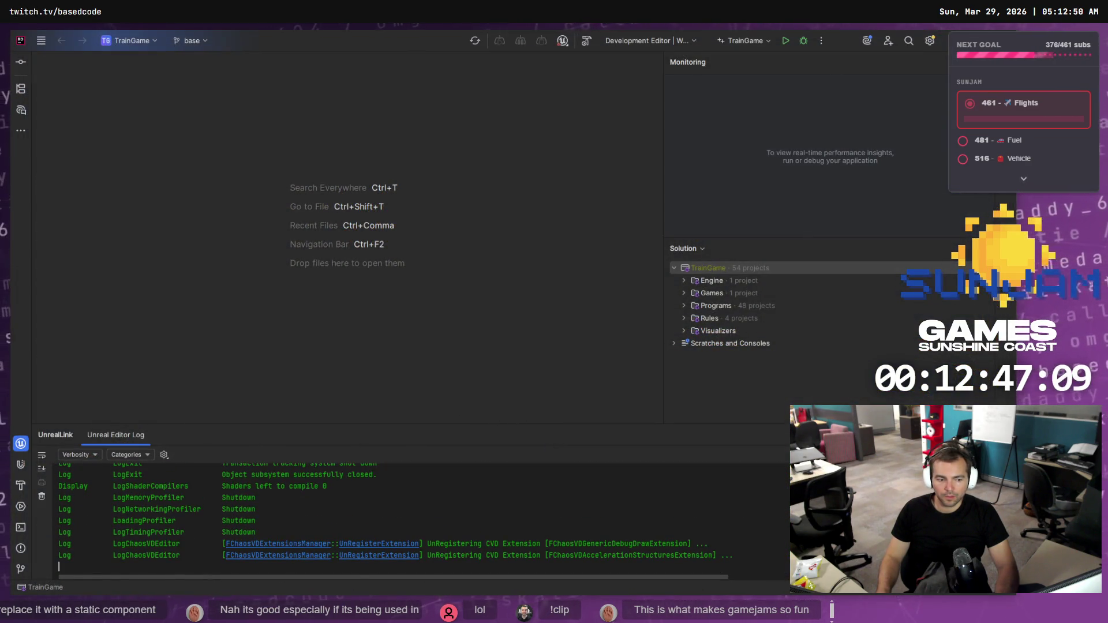
key(alt+Tab)
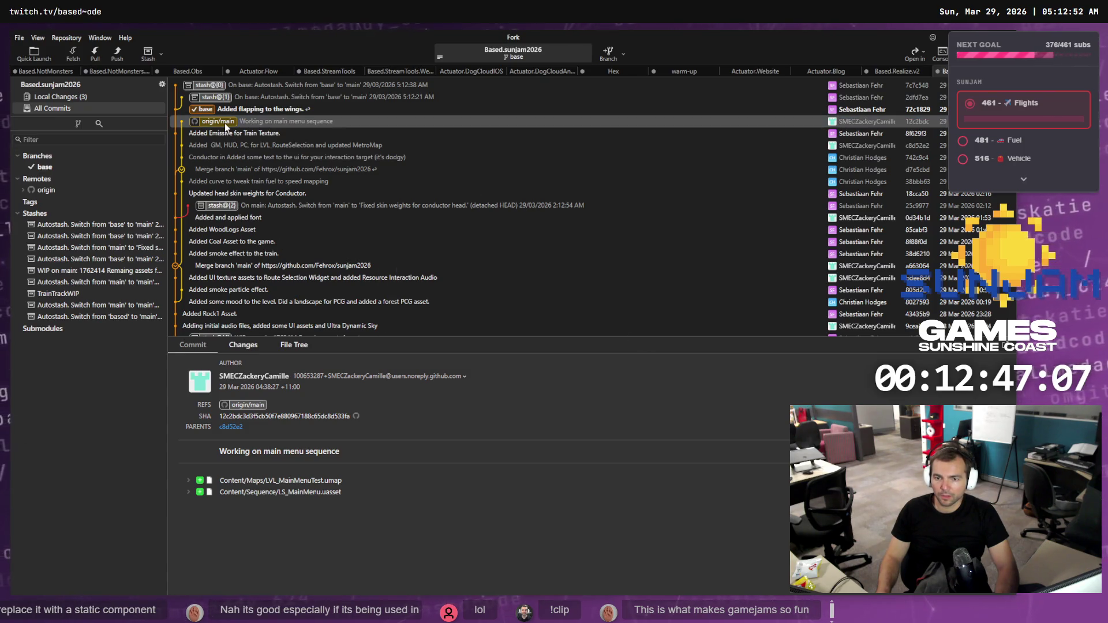
- Check out main tracking origin/main, discarding the leftover local changes
double_click(224, 123)
click(593, 351)
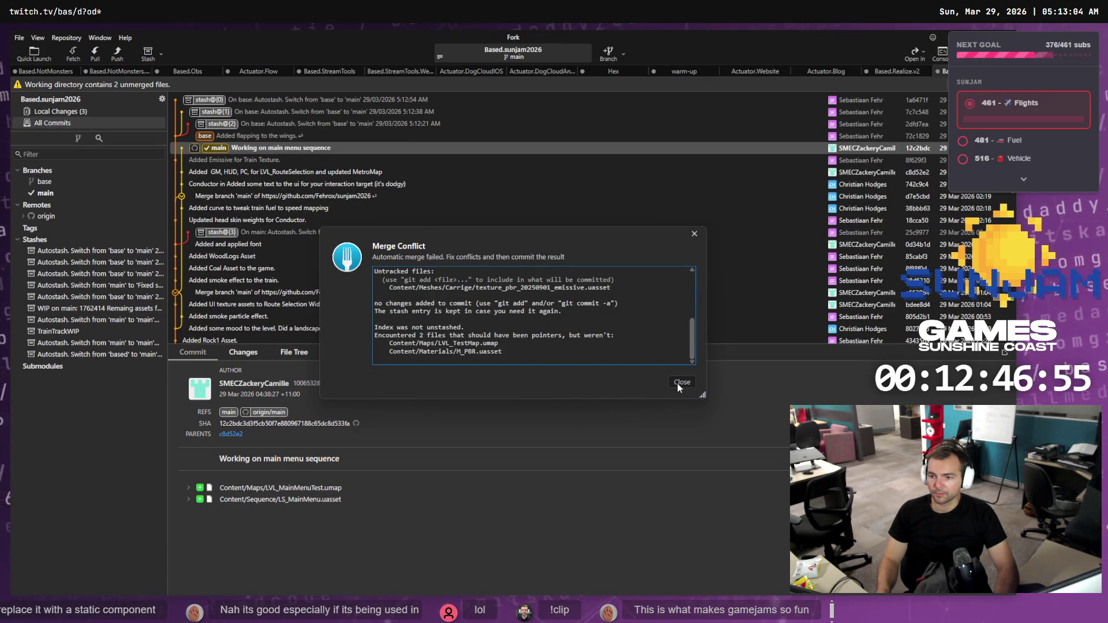
click(681, 382)
click(592, 323)
click(55, 180)
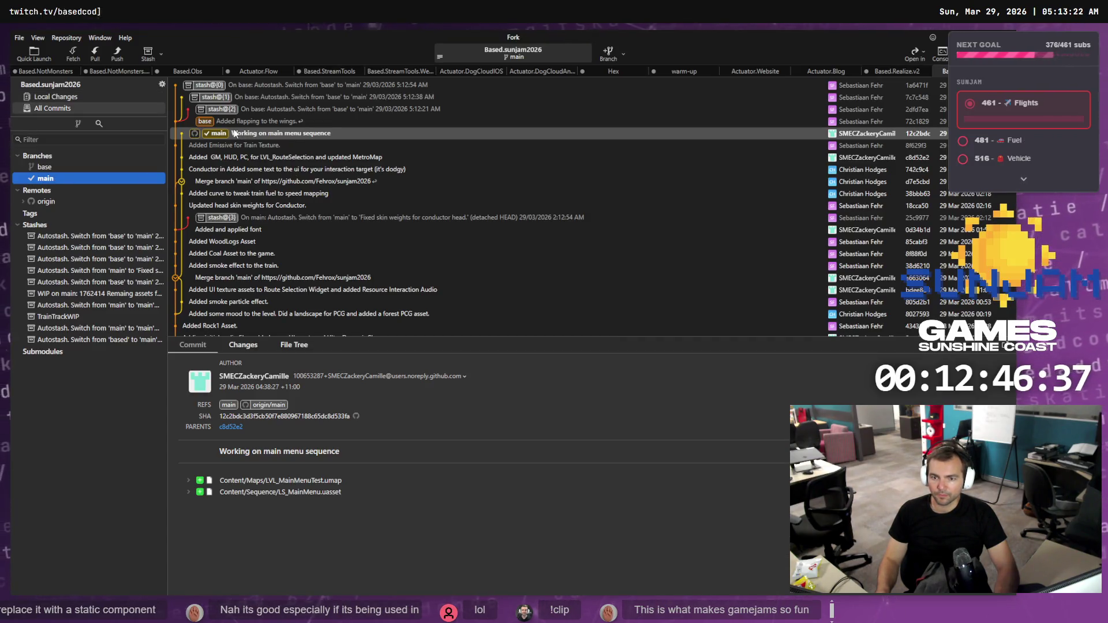
- Cherry-pick the 'Added Emissive for Train Texture' commit onto main
click(231, 122)
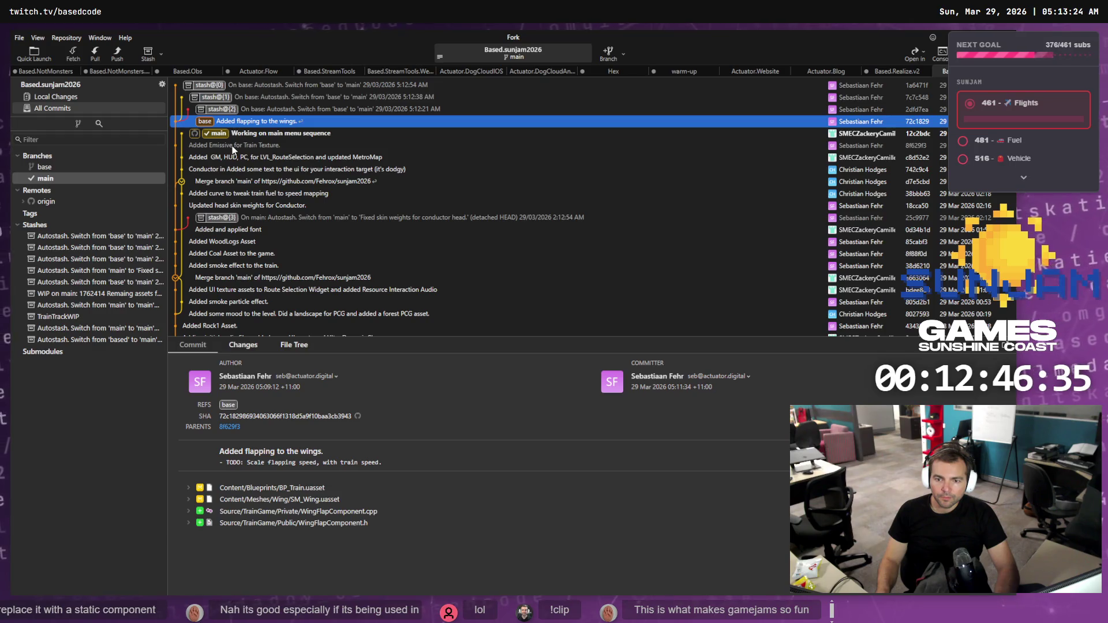
click(232, 147)
right_click(233, 147)
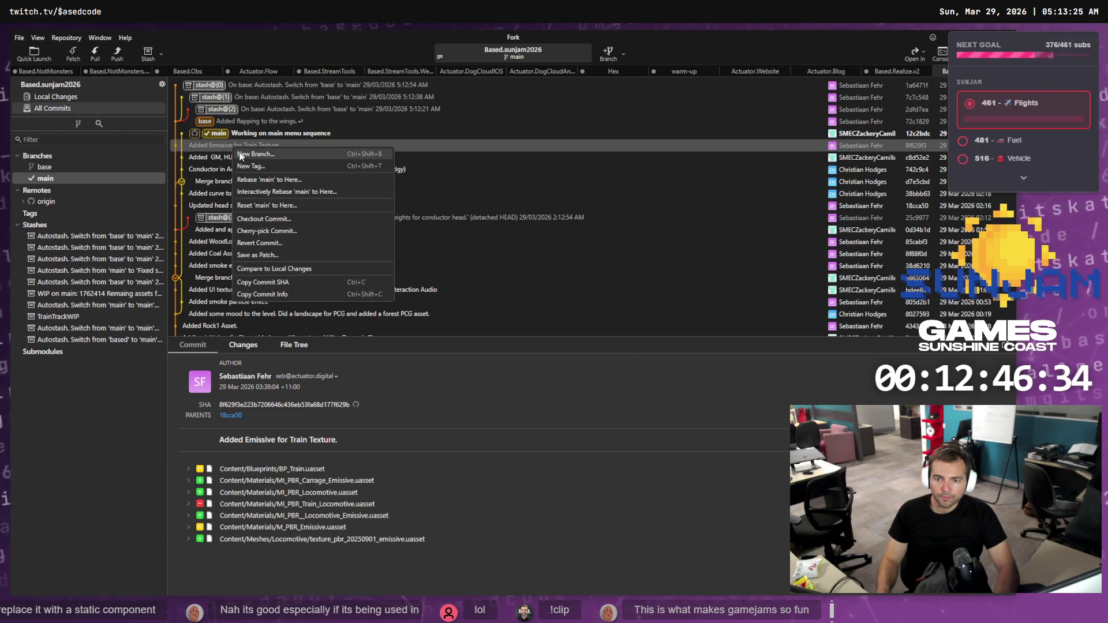
click(284, 232)
click(613, 340)
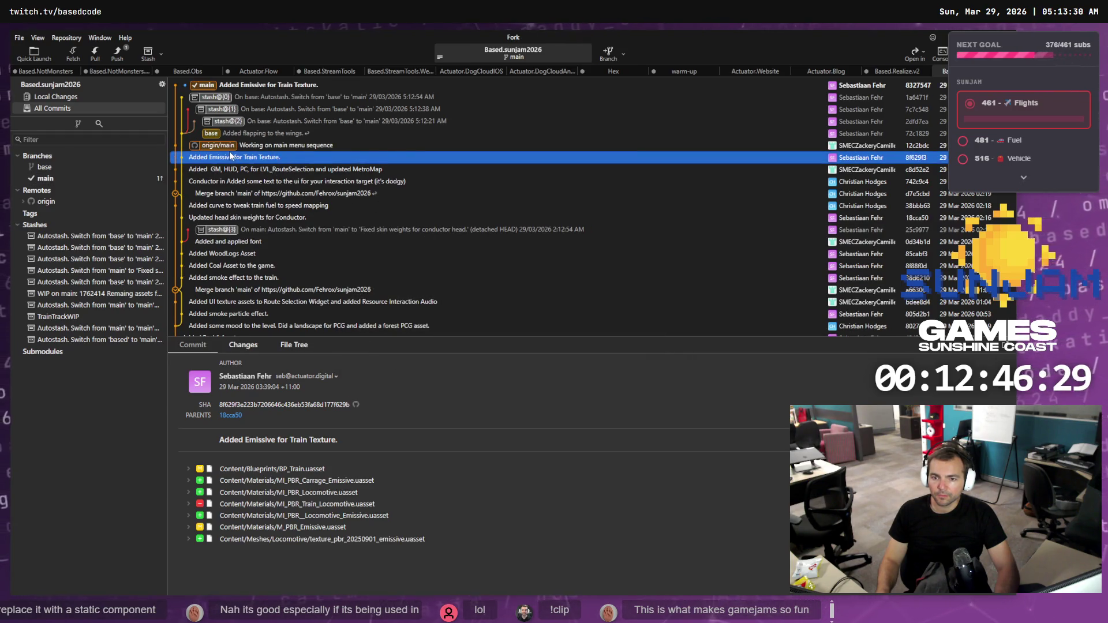
- Attempt to cherry-pick 'Added flapping to the wings.', dismiss the failure, and view Local Changes
click(271, 134)
right_click(272, 133)
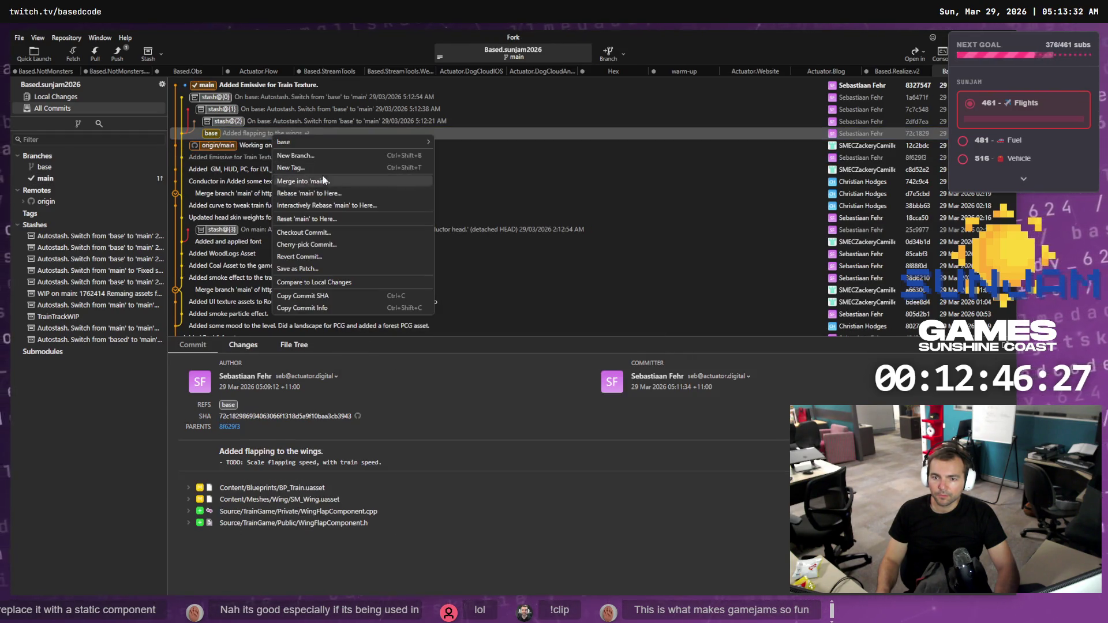
click(326, 246)
click(602, 340)
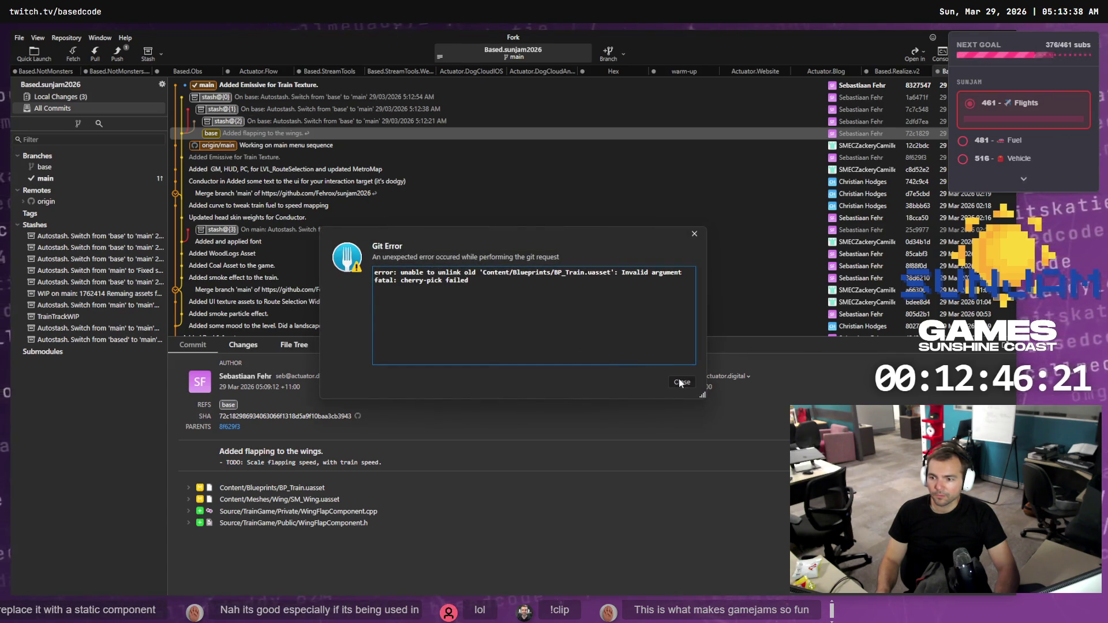
click(681, 382)
click(88, 100)
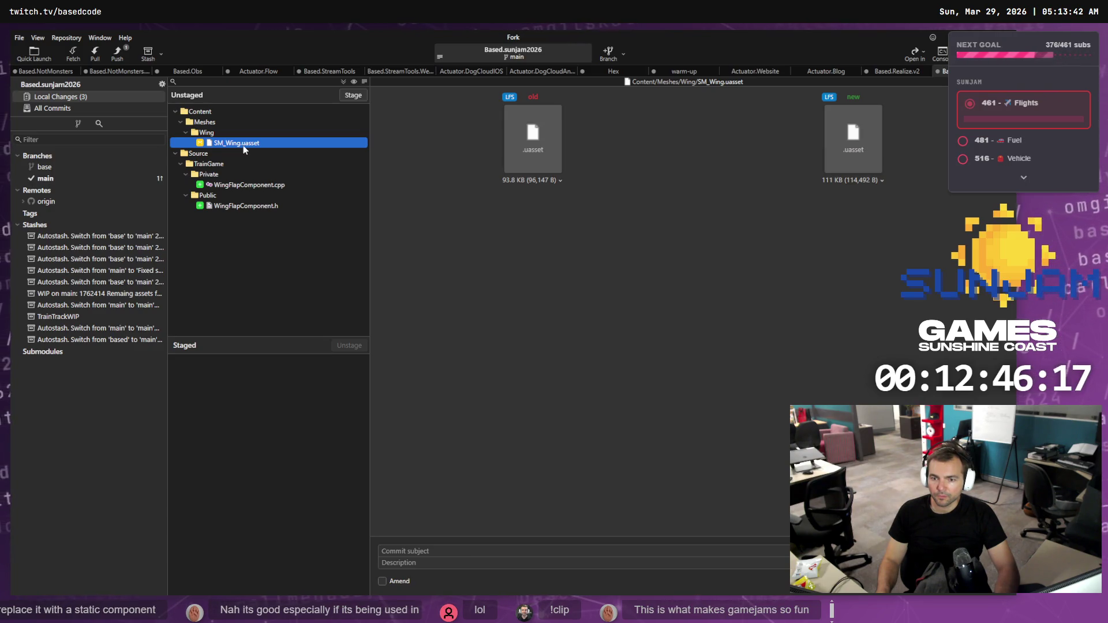
- Check the commit history, then select all unstaged wing-flapping files in local changes
click(57, 177)
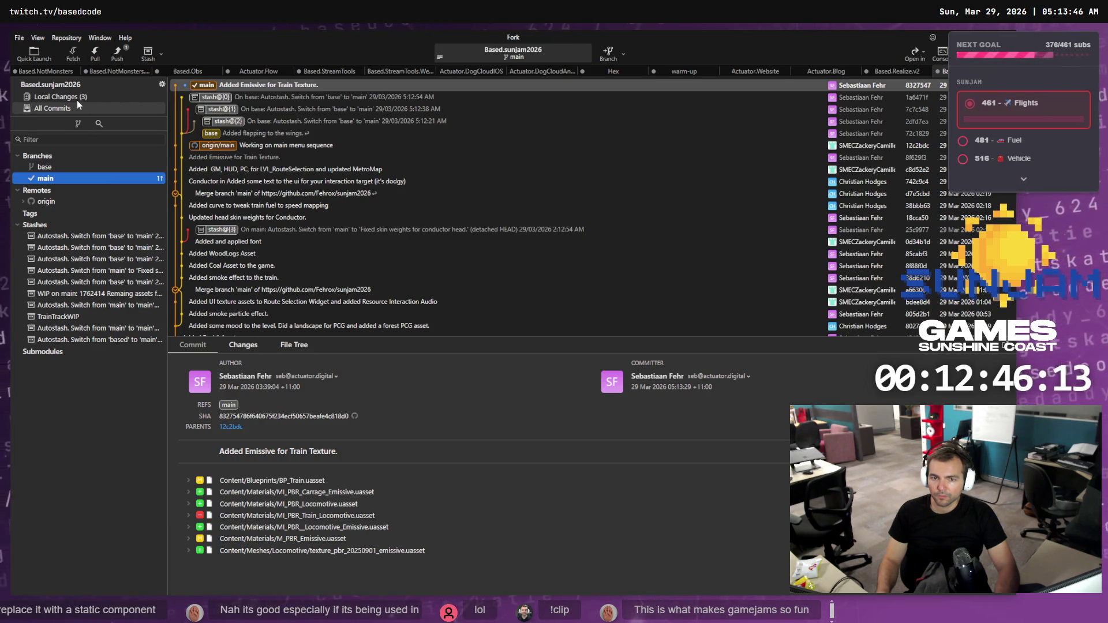
click(77, 98)
shift+click(252, 206)
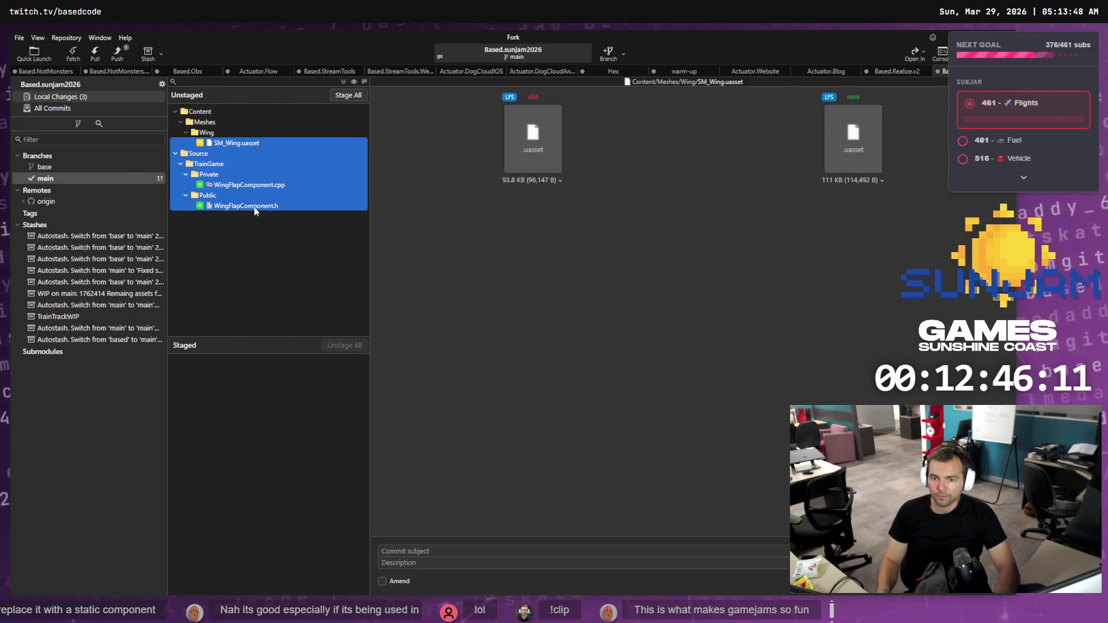
click(382, 580)
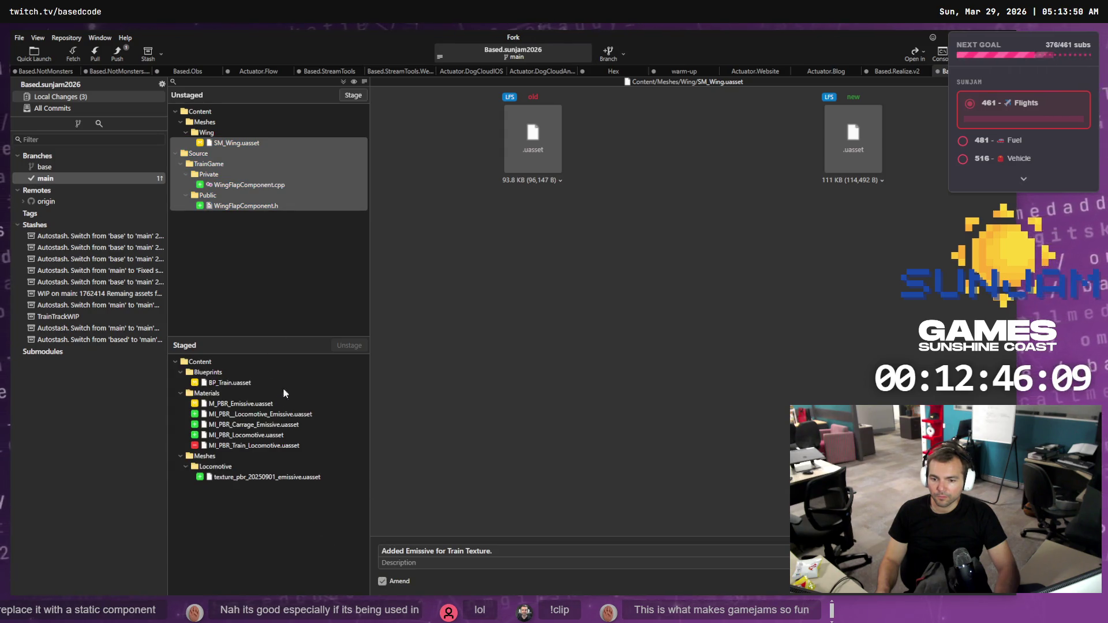
click(383, 582)
- Stage and commit them on main as 'Added flapping to train wings.' with a speed-scaling TODO
click(425, 550)
text(Added flapping wings)
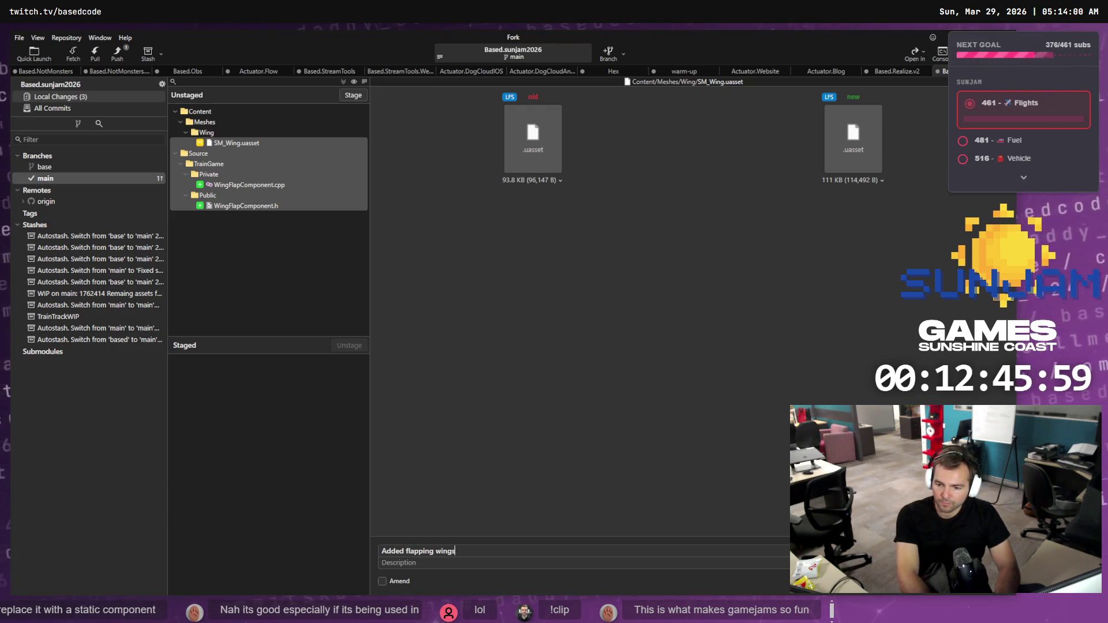
key(BackSpace)
key(BackSpace)
key(BackSpace)
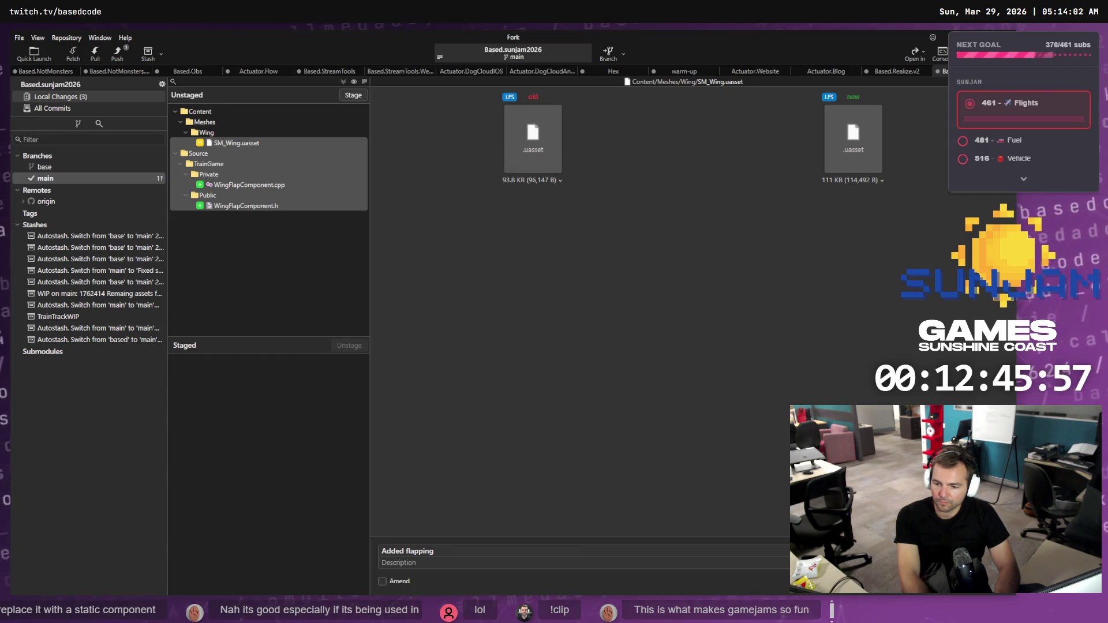
text(to train wings.)
key(Tab)
text(- )
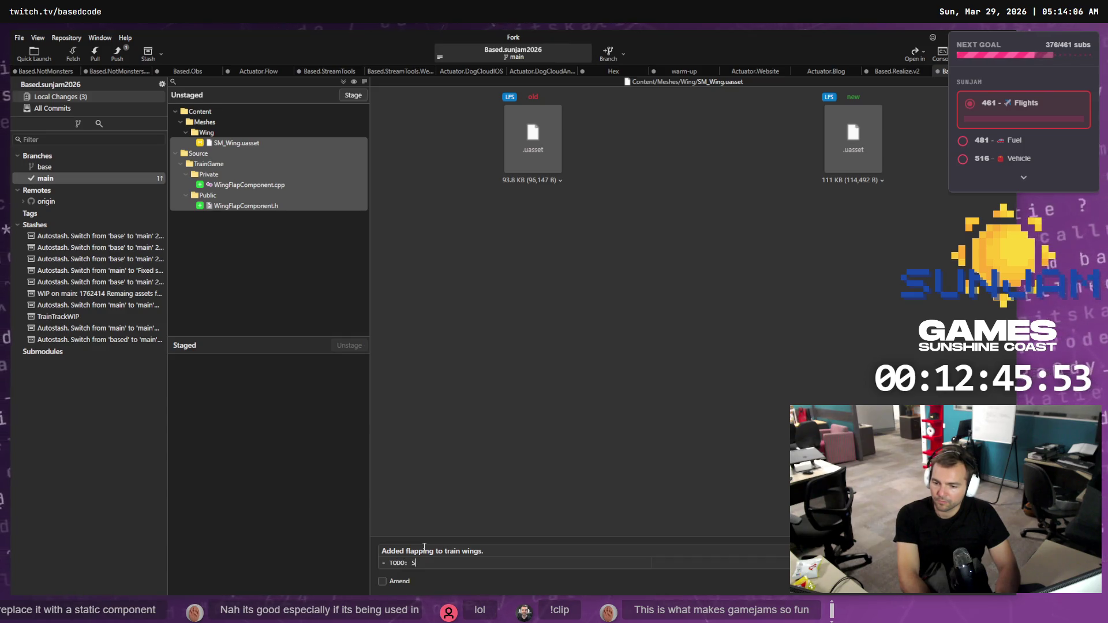
text(th train speed.)
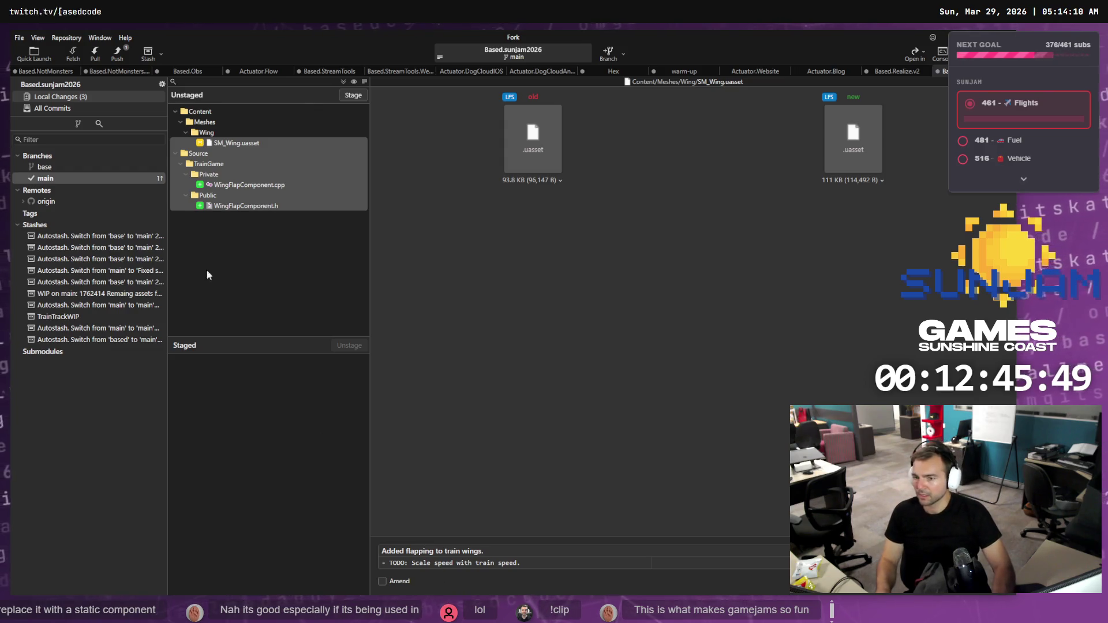
click(352, 95)
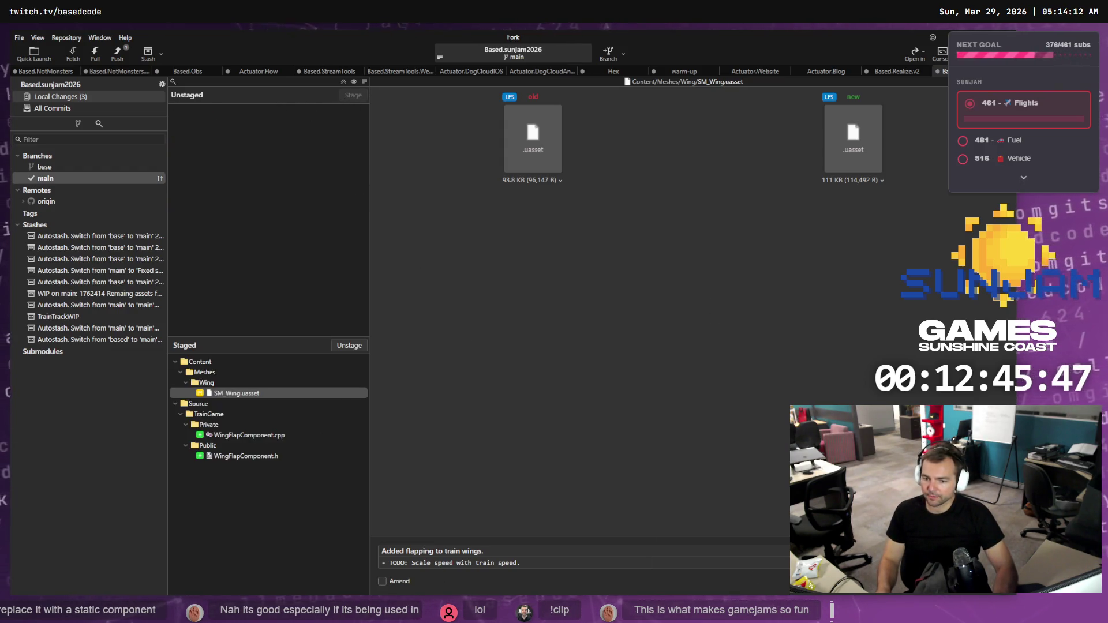
key(ctrl+Return)
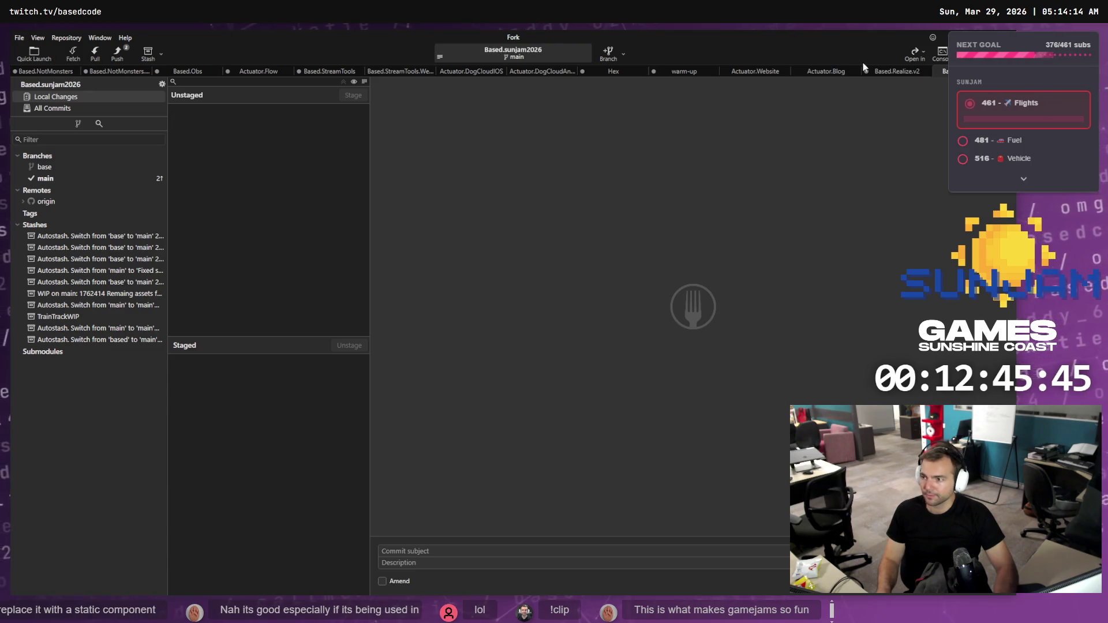
- Confirm Rider's TrainGame project is on branch main, then return to the ChatGPT chat
key(alt+Tab)
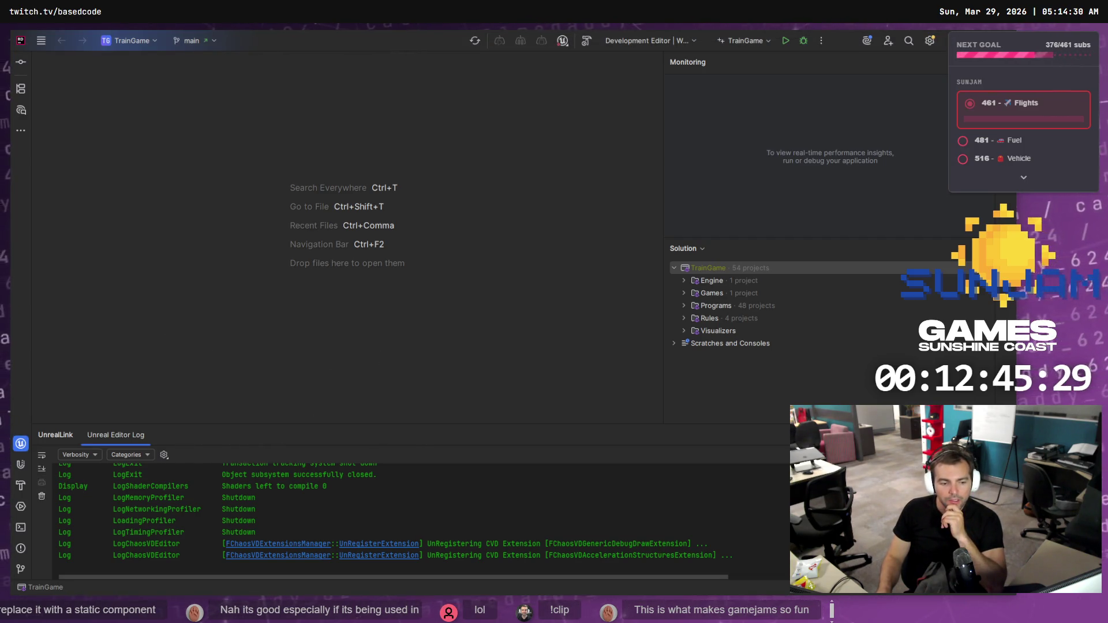
key(alt+Tab)
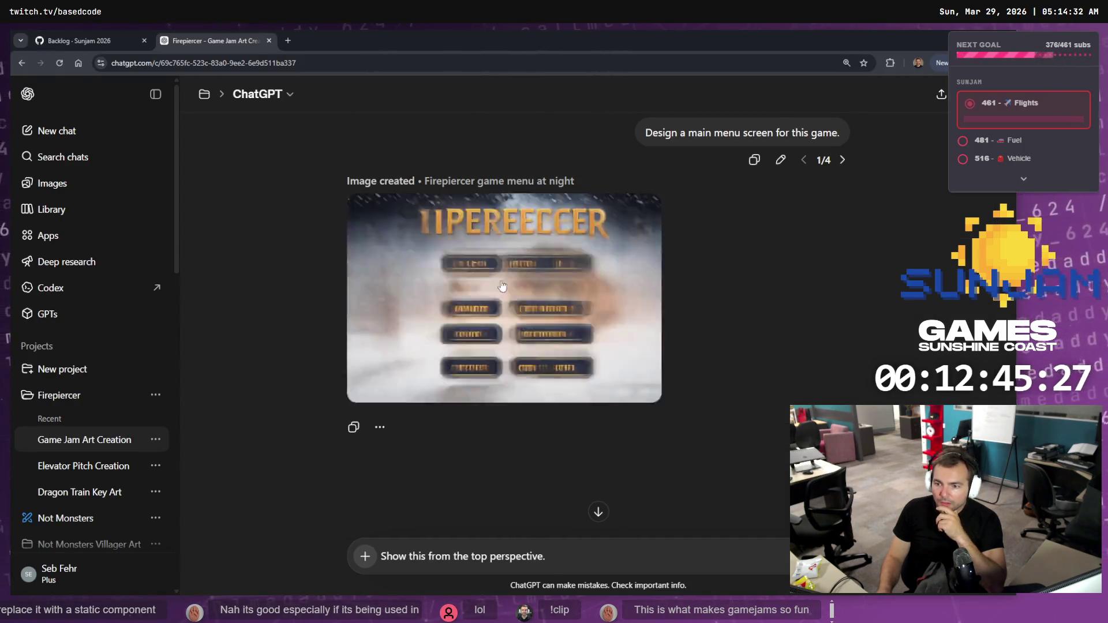
- Copy the generated Firepiercer main-menu image from ChatGPT and bring up the tldraw board
click(522, 339)
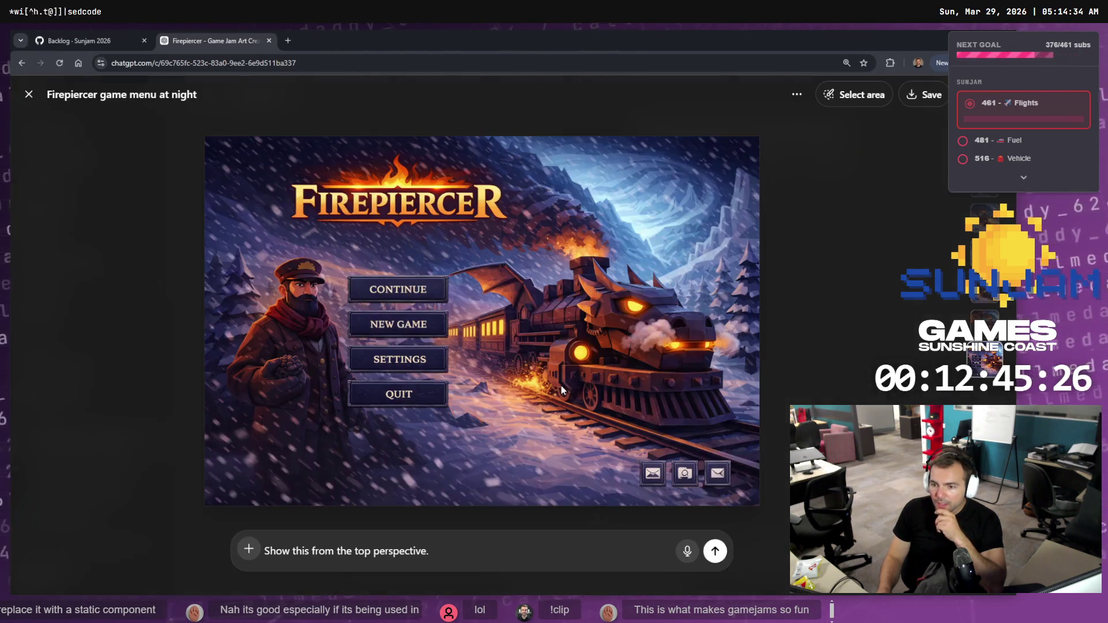
right_click(528, 338)
click(594, 380)
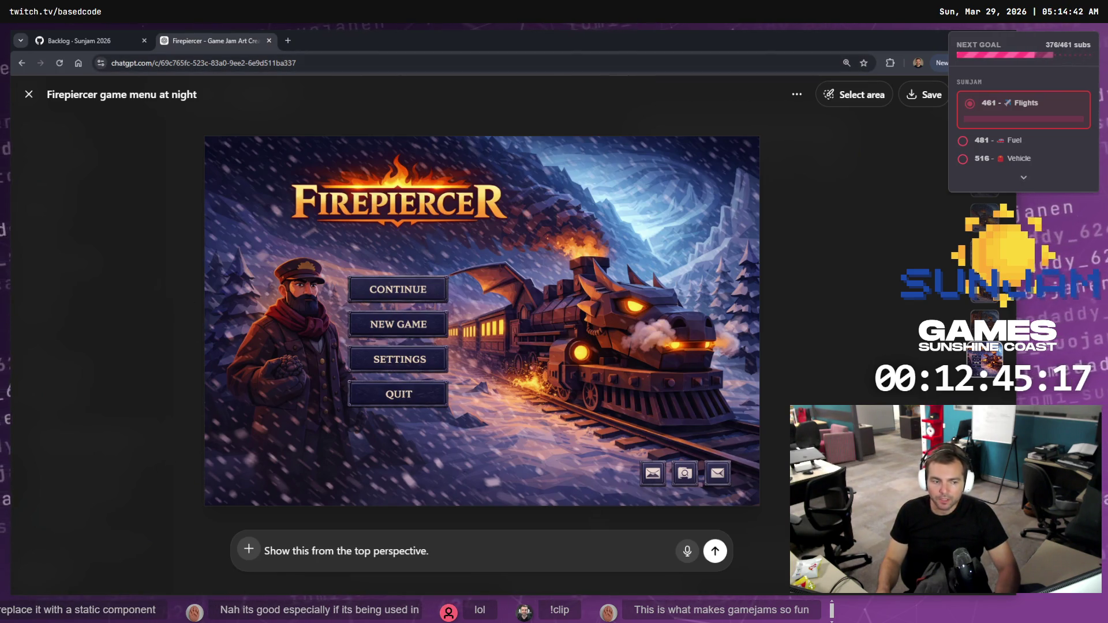
key(alt+Tab)
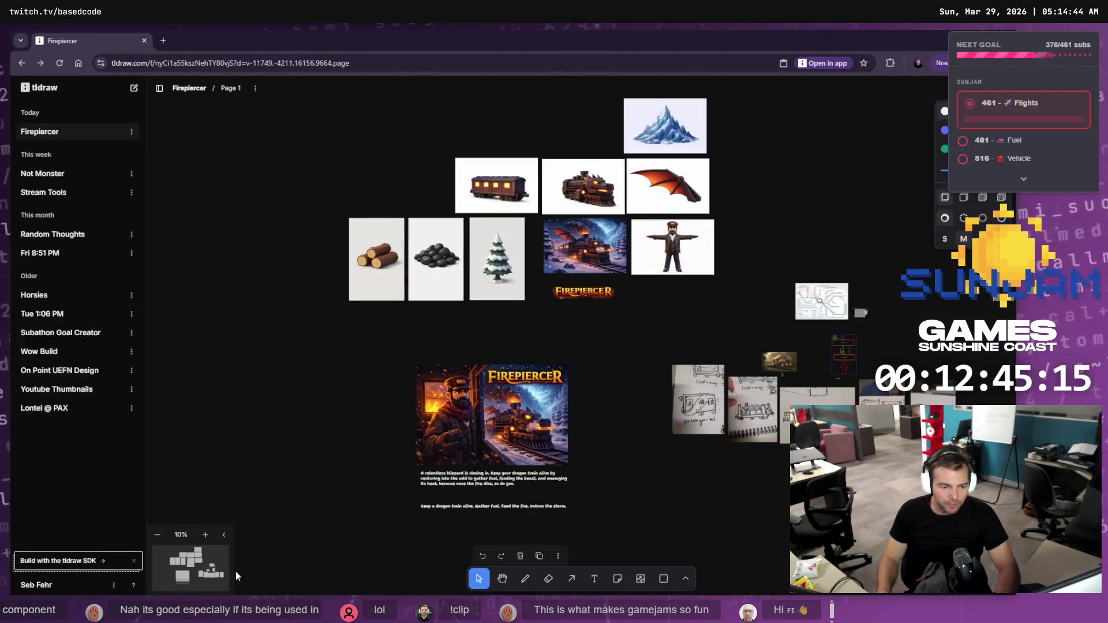
- Paste the menu image onto the moodboard below the conductor picture, then return to ChatGPT
key(ctrl+v)
mouse_move(614, 341)
mouse_down()
mouse_move(636, 312)
mouse_move(764, 322)
mouse_move(647, 293)
mouse_move(670, 276)
mouse_up()
scroll(696, 315, up, 10)
scroll(724, 402, down, 4)
scroll(724, 402, down, 1)
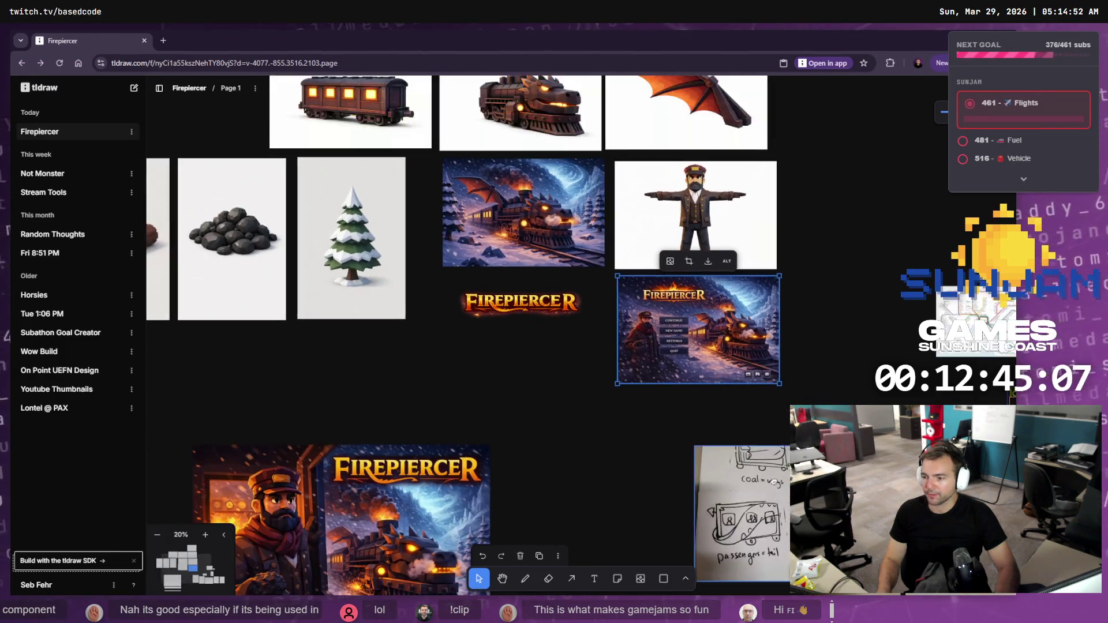
scroll(383, 413, left, 10)
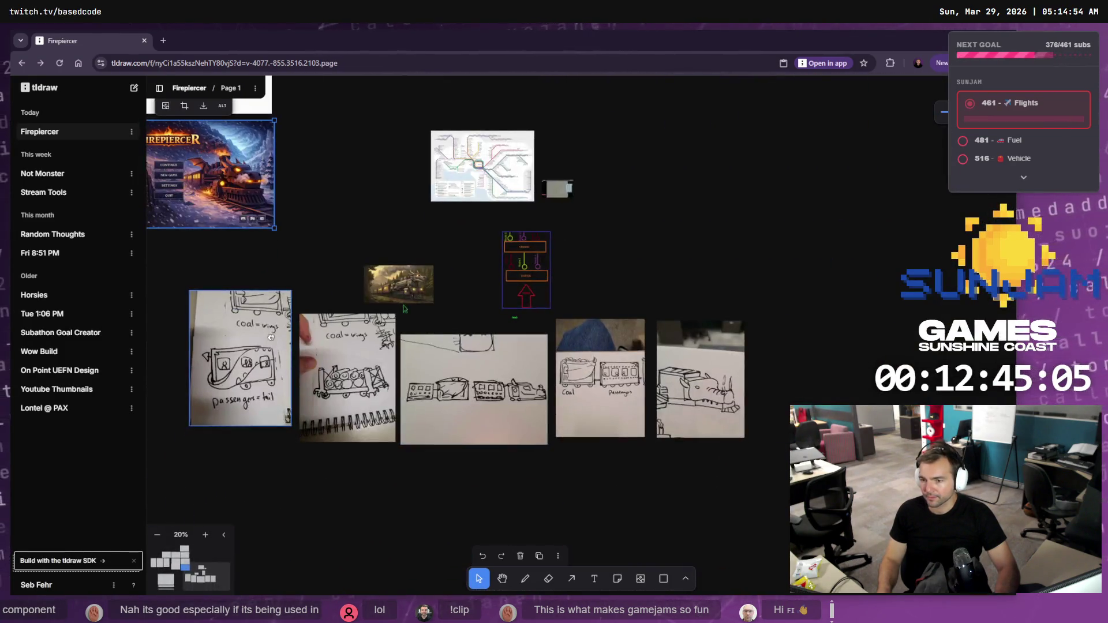
scroll(487, 482, up, 3)
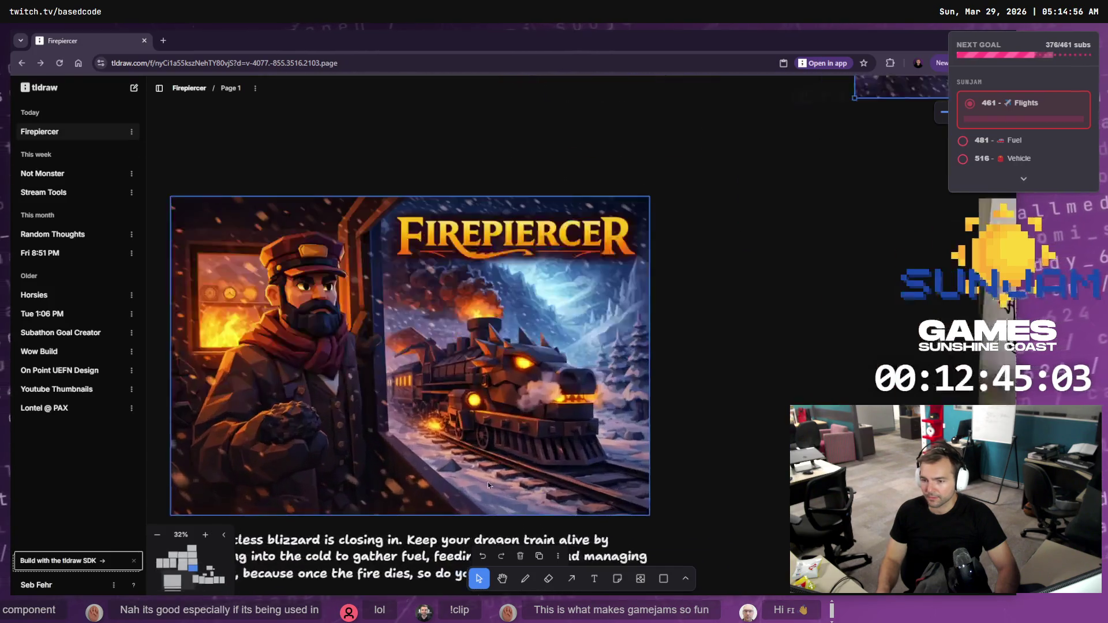
scroll(870, 189, down, 4)
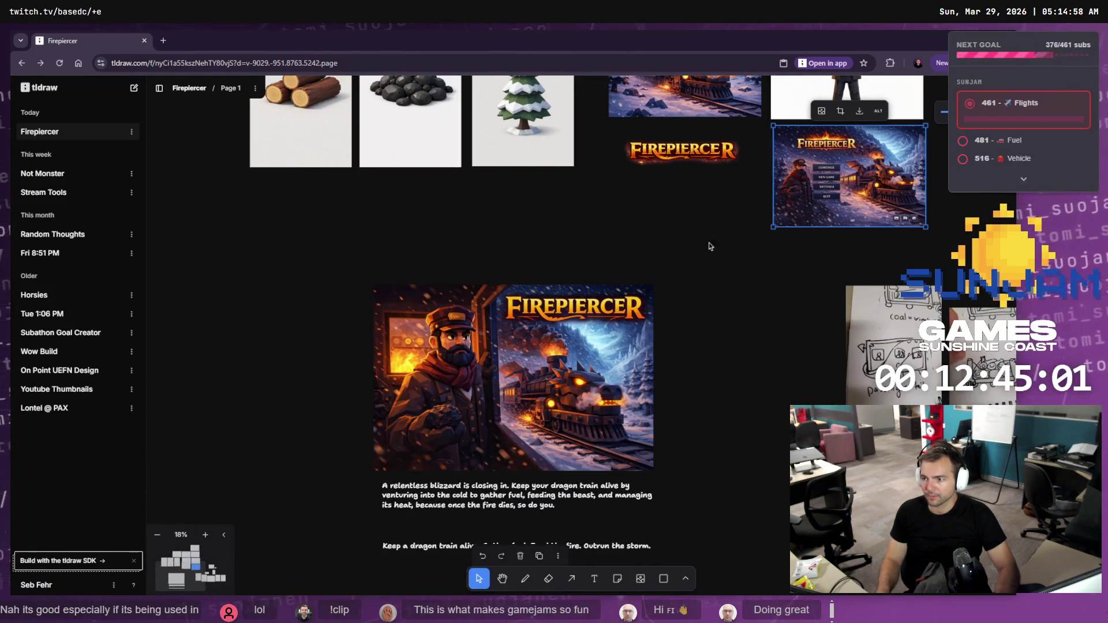
key(alt+Tab)
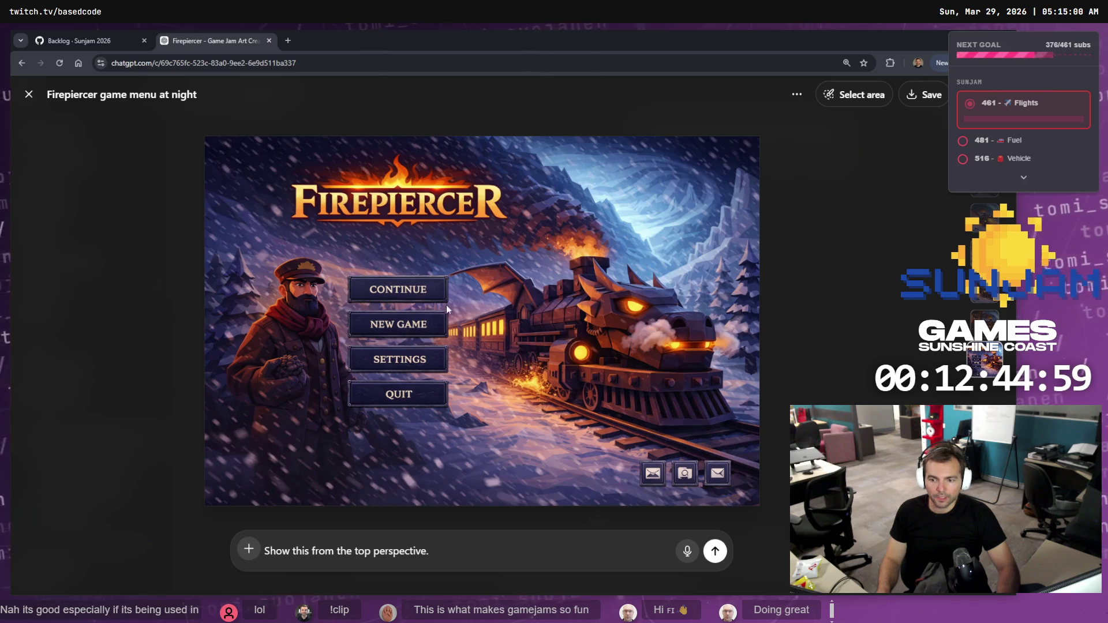
- Copy the Firepiercer menu image again and close the full-size viewer
right_click(543, 255)
click(580, 300)
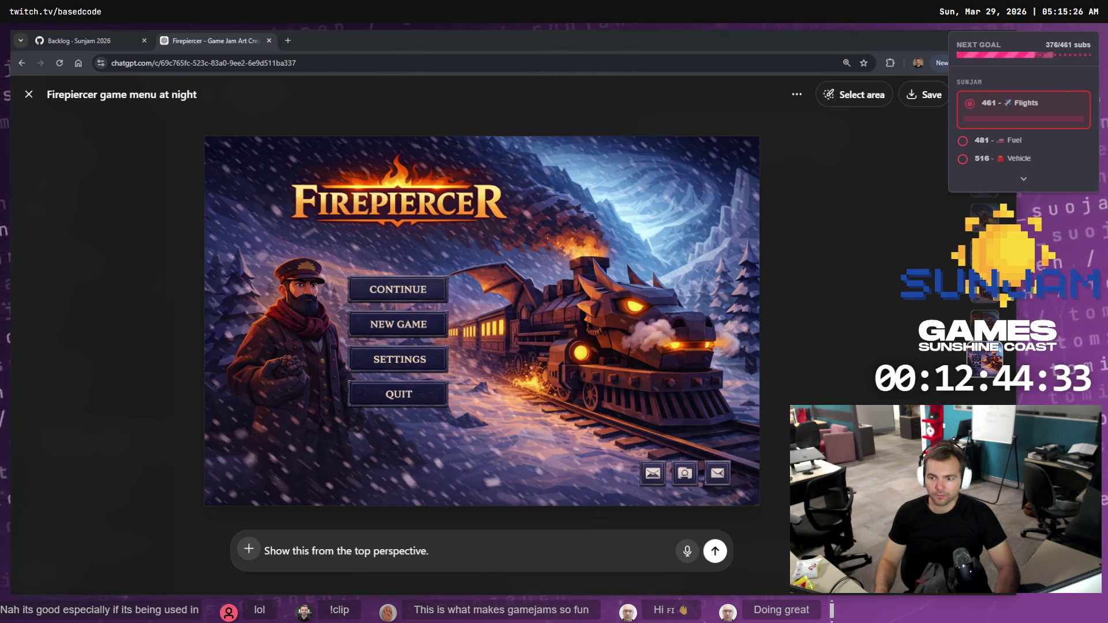
key(Escape)
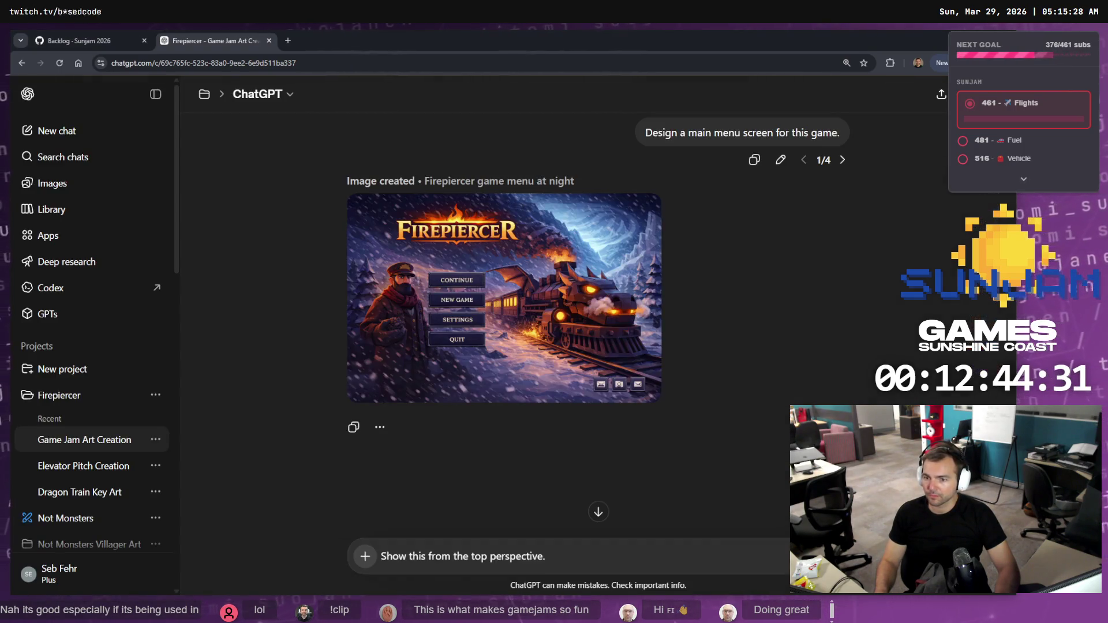
- Glance at the tldraw board, then back in ChatGPT select the old unsent prompt text
key(alt+Tab)
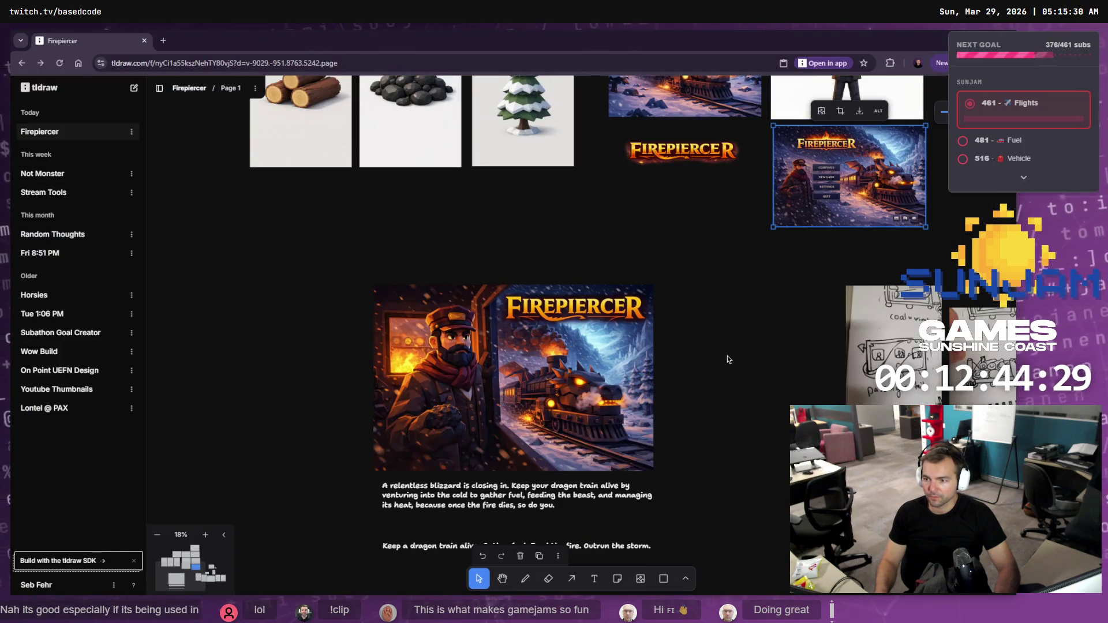
key(alt+Tab)
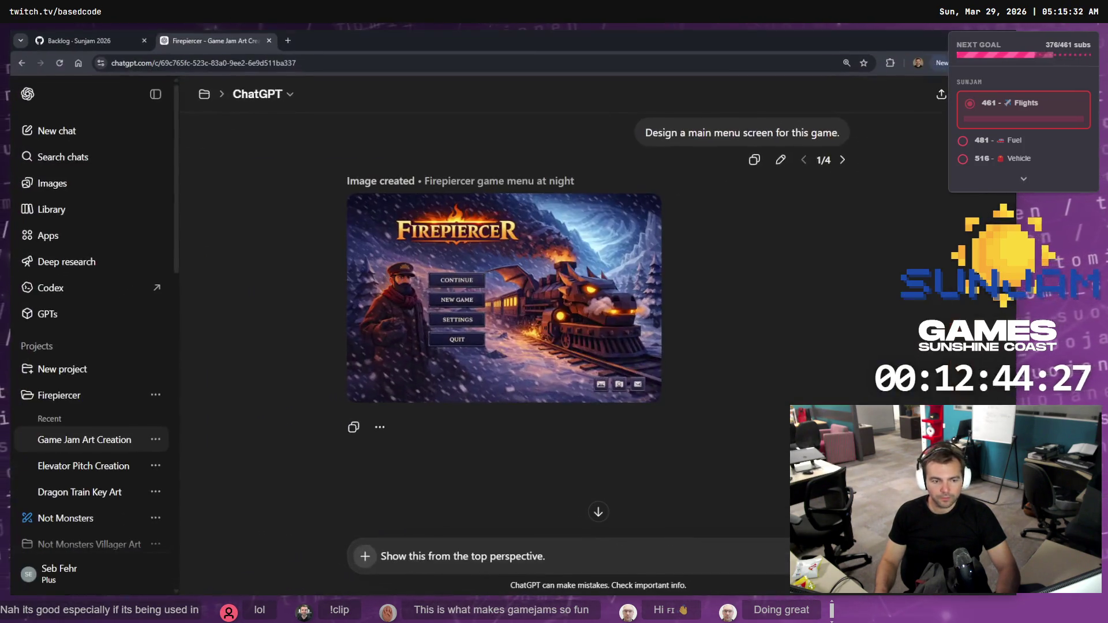
key(ctrl+a)
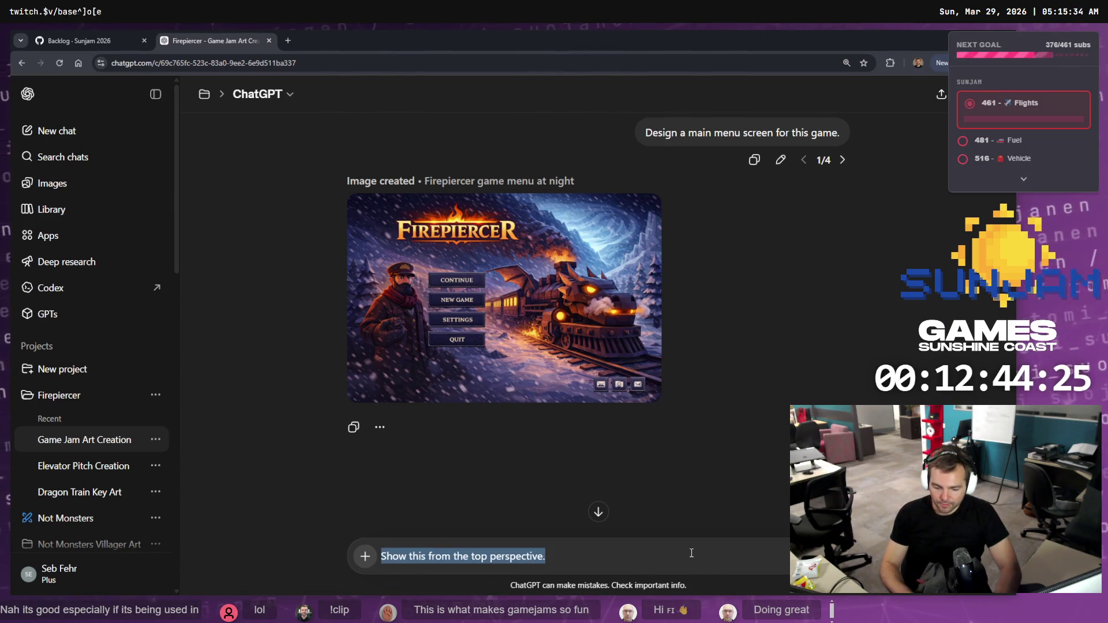
- Send 'Isolate just one of the buttons. Remove the text. Transparent background with real alpha channel.'
key(BackSpace)
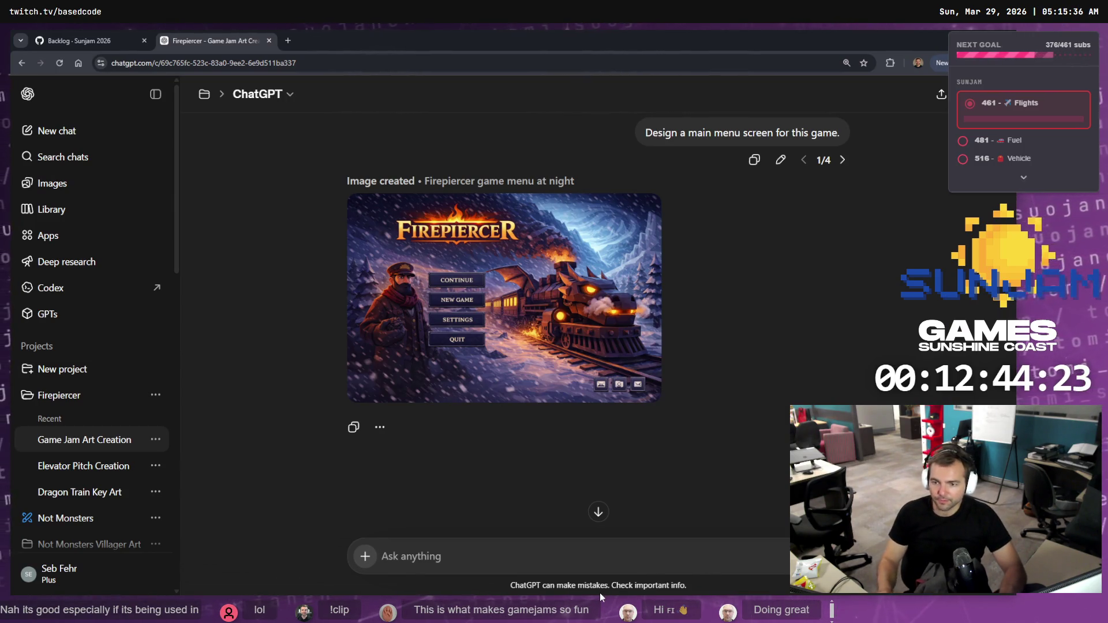
text(Howe)
key(BackSpace)
key(BackSpace)
key(BackSpace)
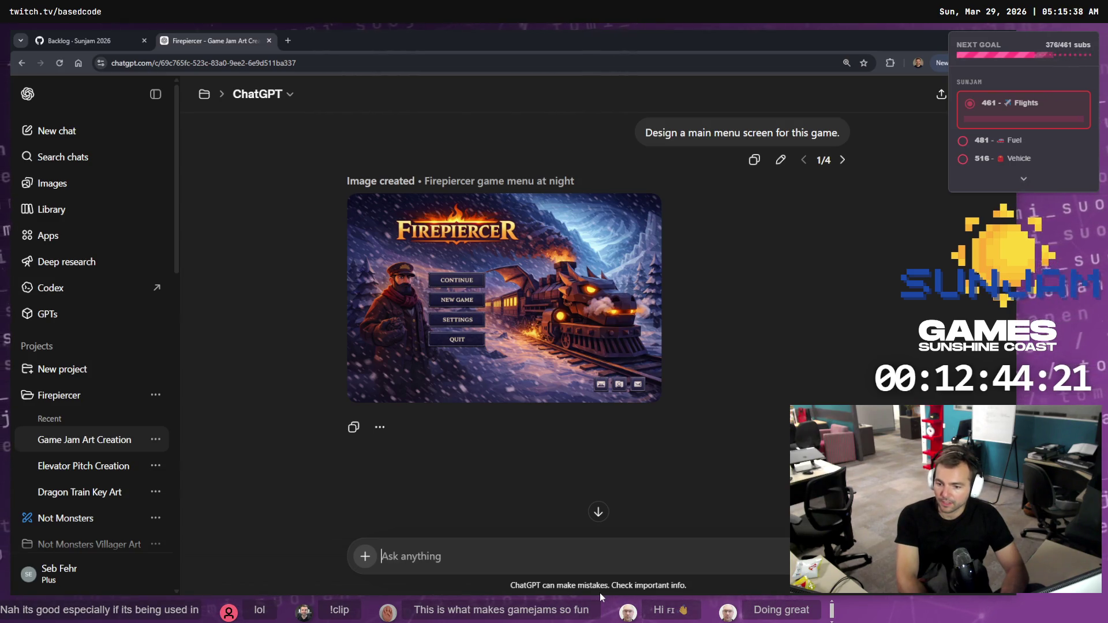
text(Isolate)
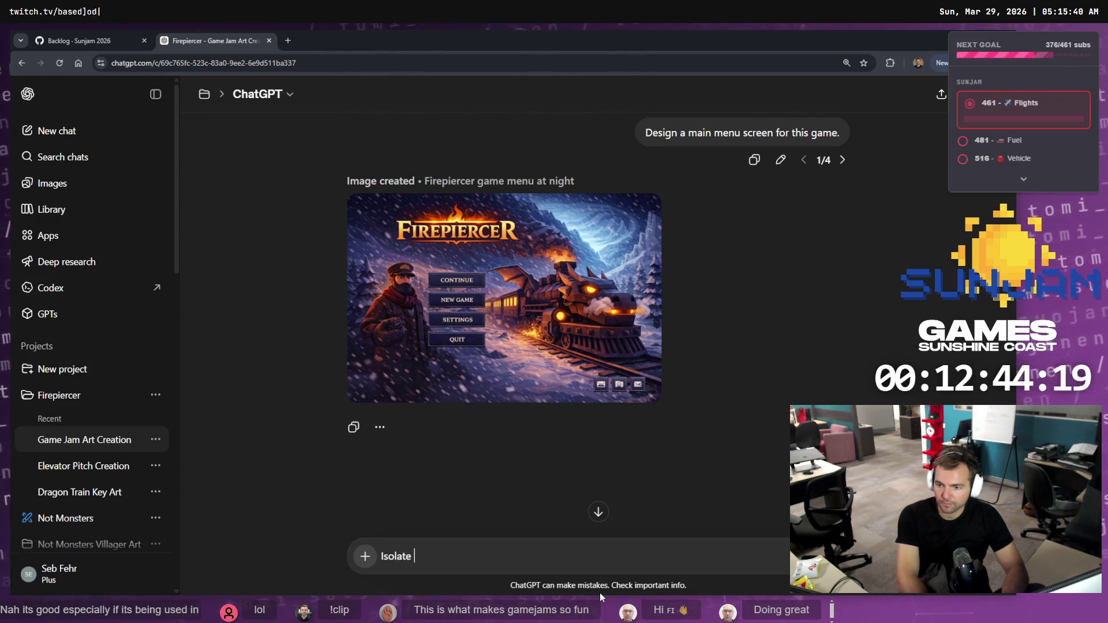
text( just one of the bu)
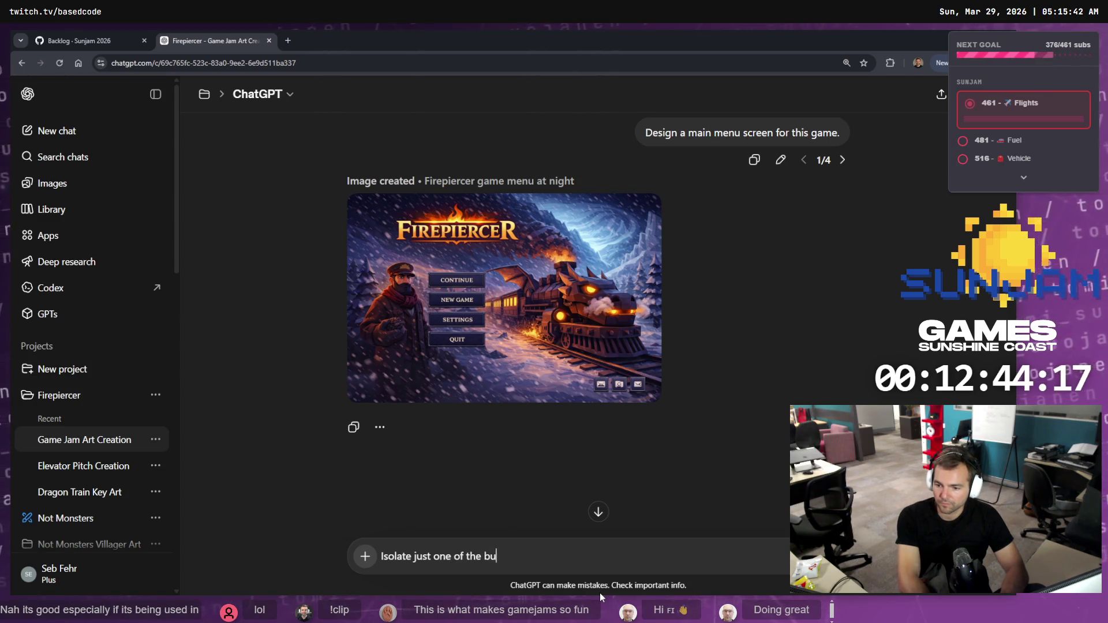
text(ttons. Remove the)
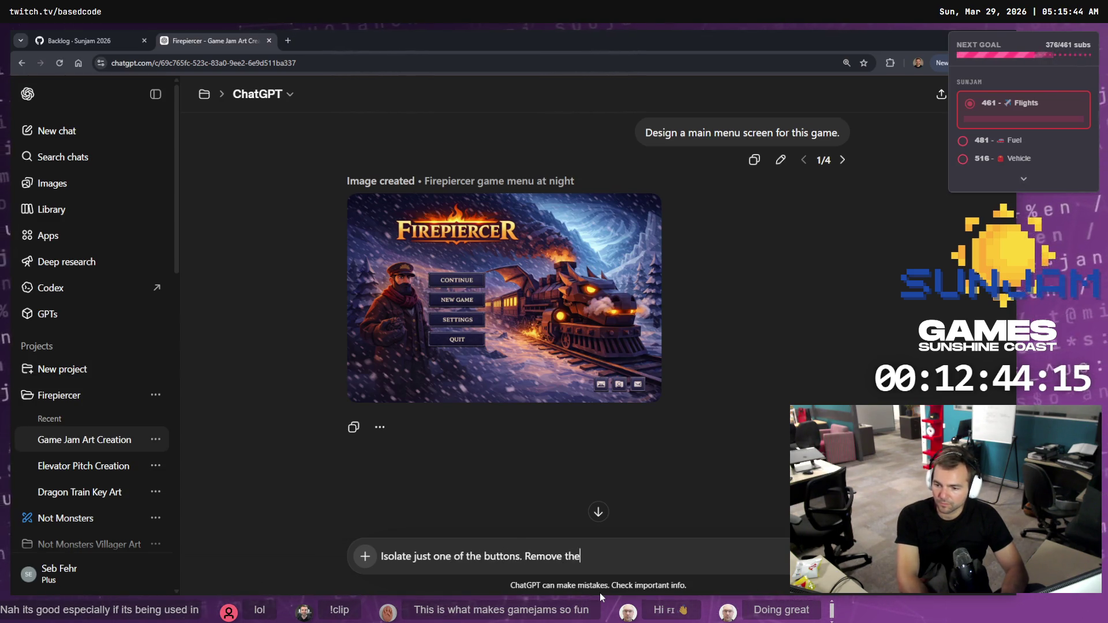
text( text. Transpare)
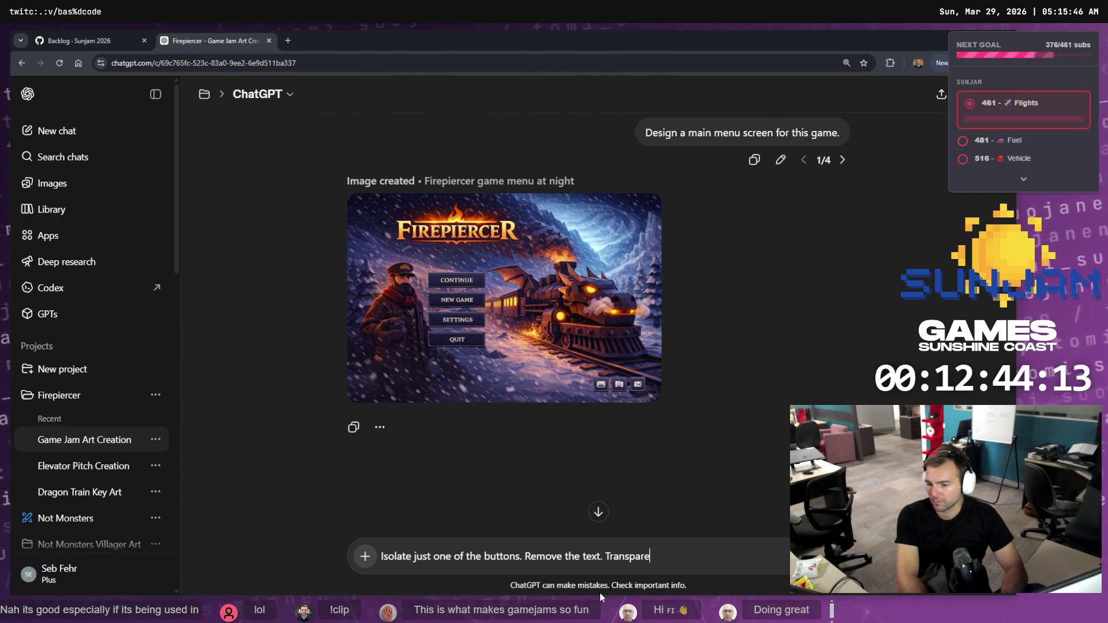
text(nt backgroudn)
key(ctrl+BackSpace)
text(back)
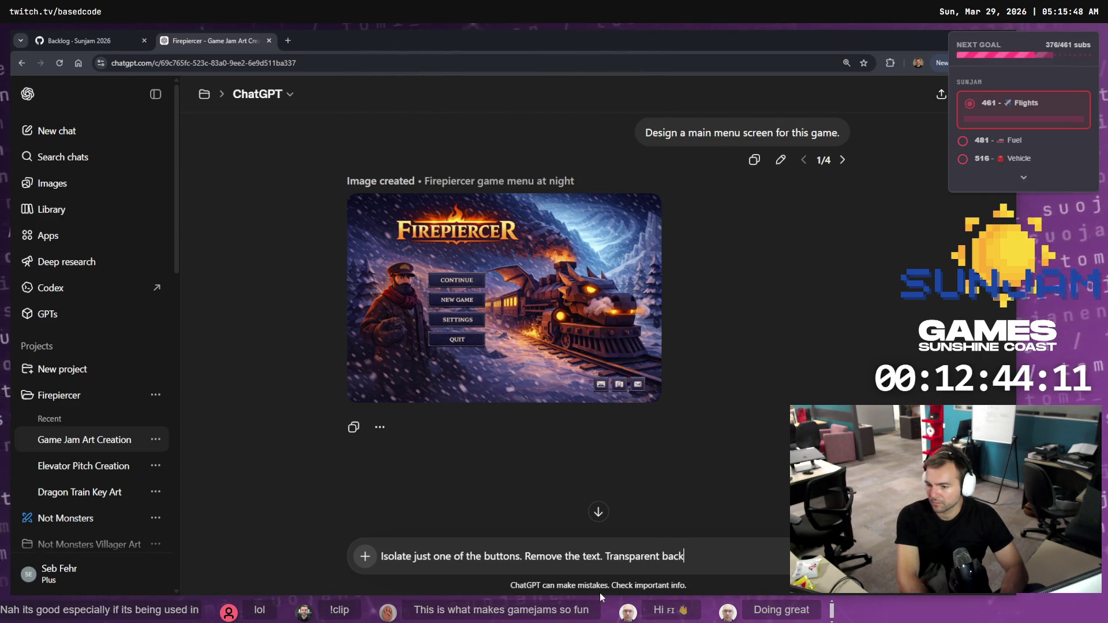
text(ground.)
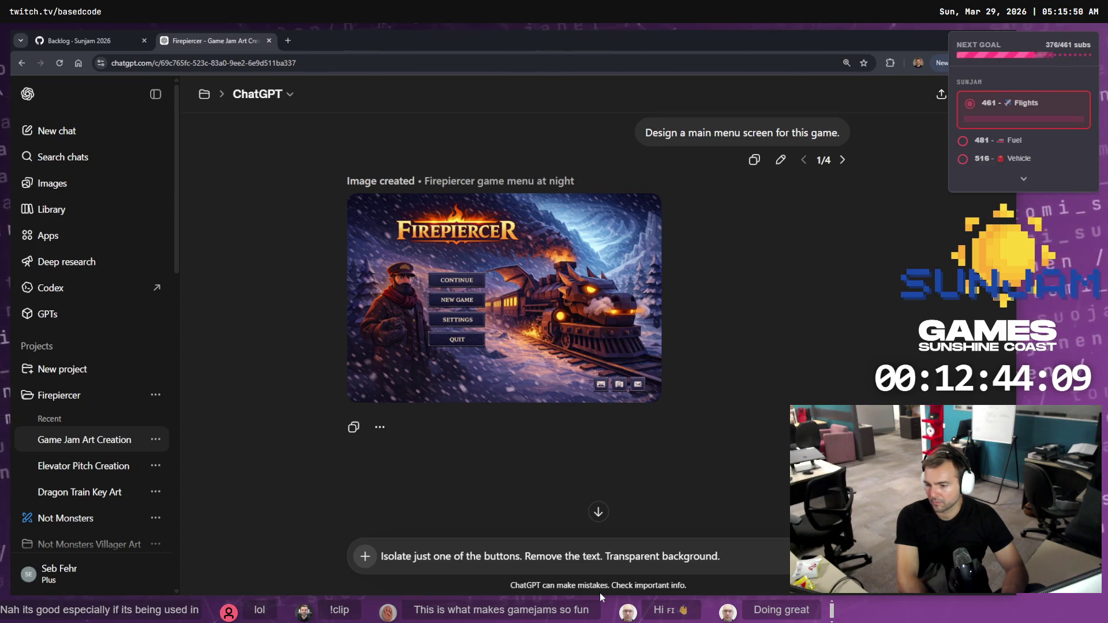
key(BackSpace)
text(with real alp)
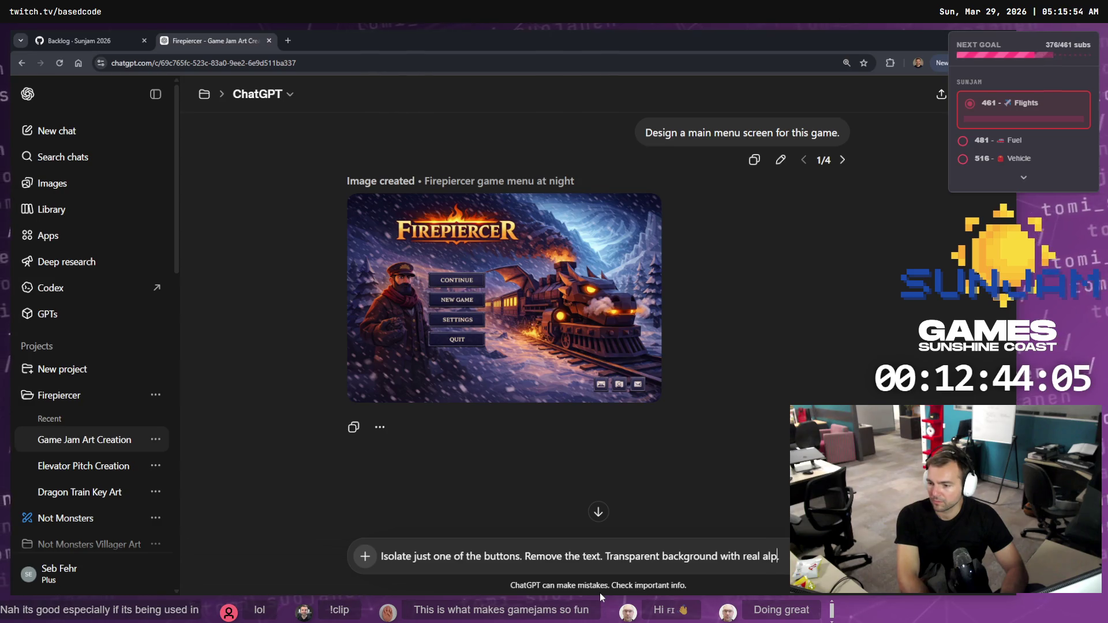
text(ha channel.)
key(Return)
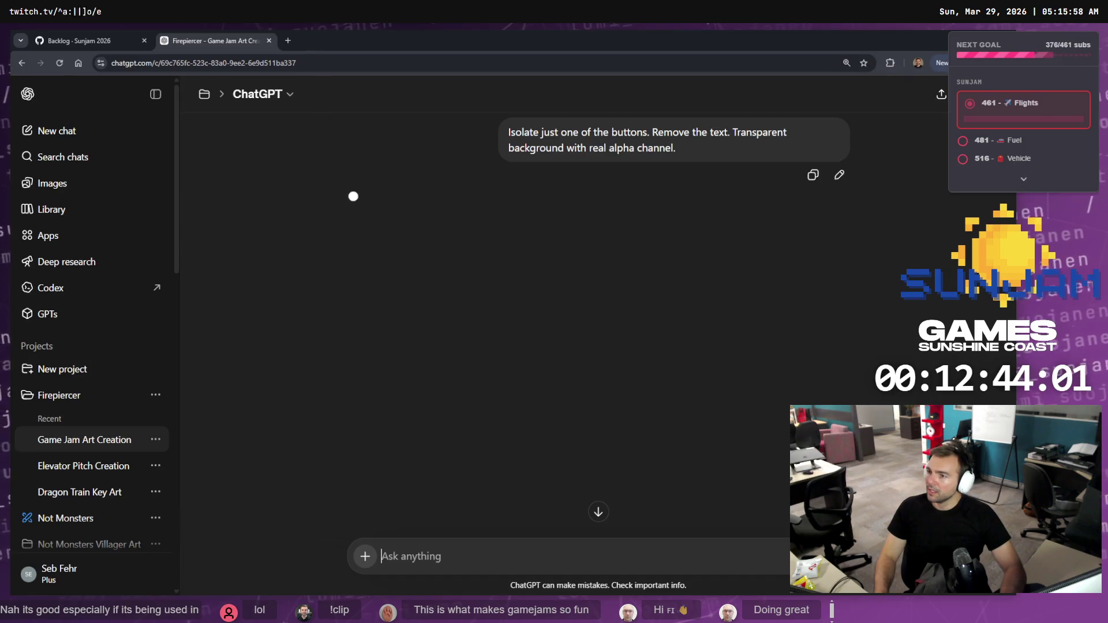
key(alt+Tab)
click(663, 383)
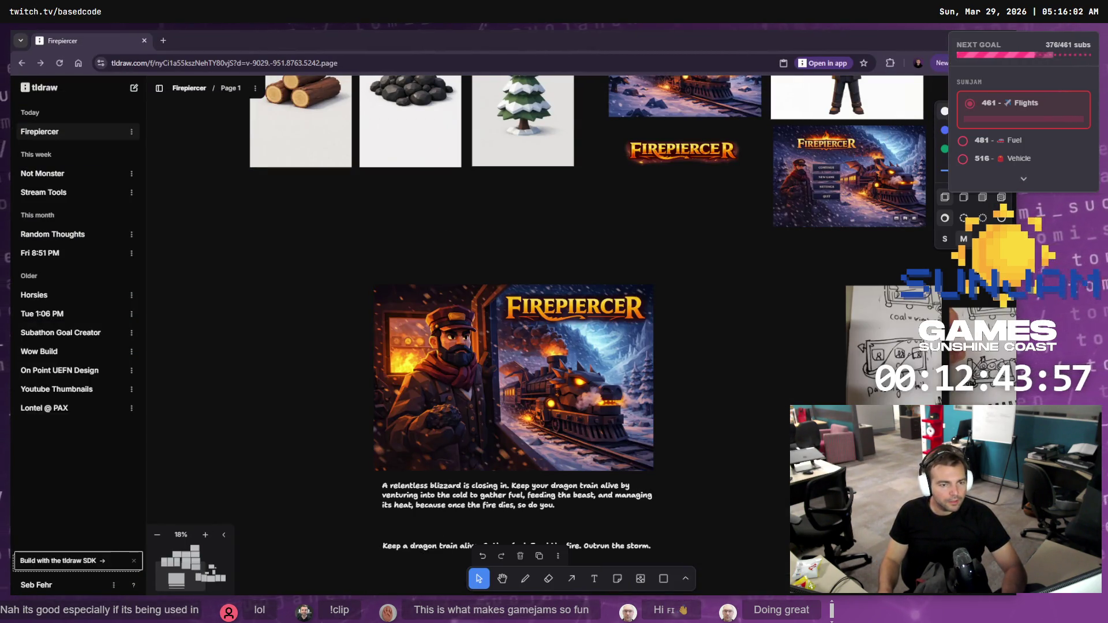
- Bring up Blender's texture-paint view of the train, then open a File Explorer window
key(alt+Tab)
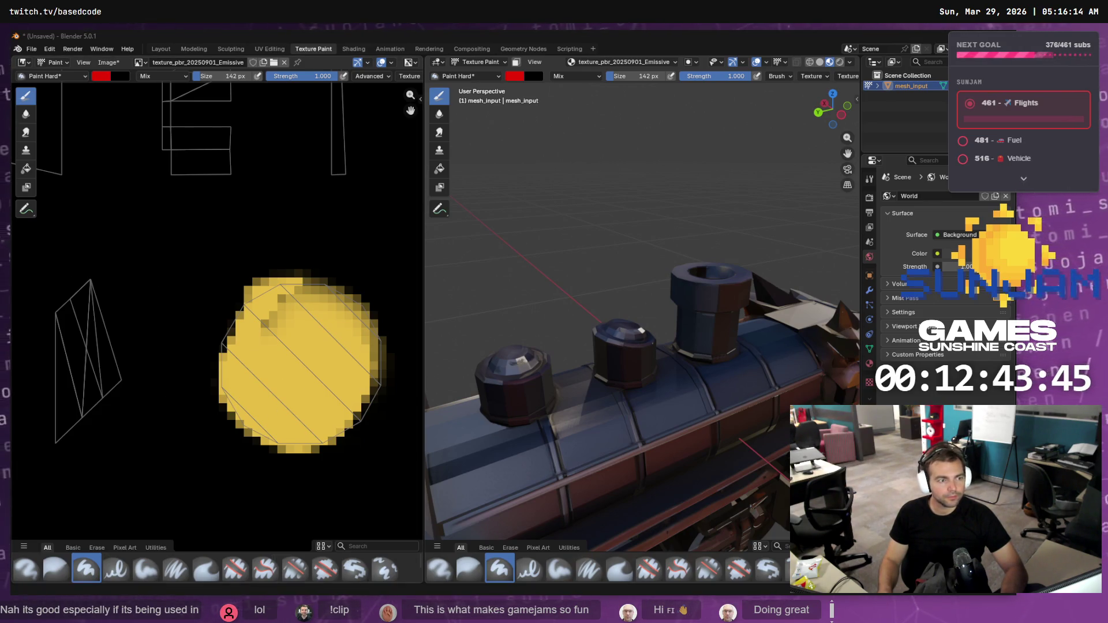
key(super+e)
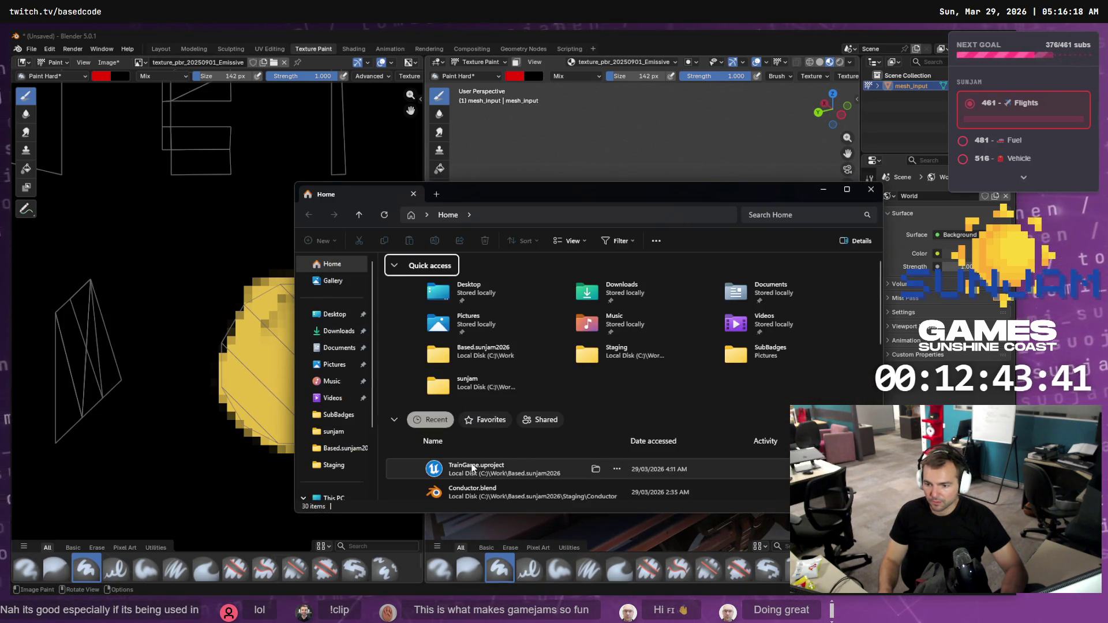
- Move the downloaded model zip into the TrainGame Staging folder and rename it Switch.zip
right_click(472, 468)
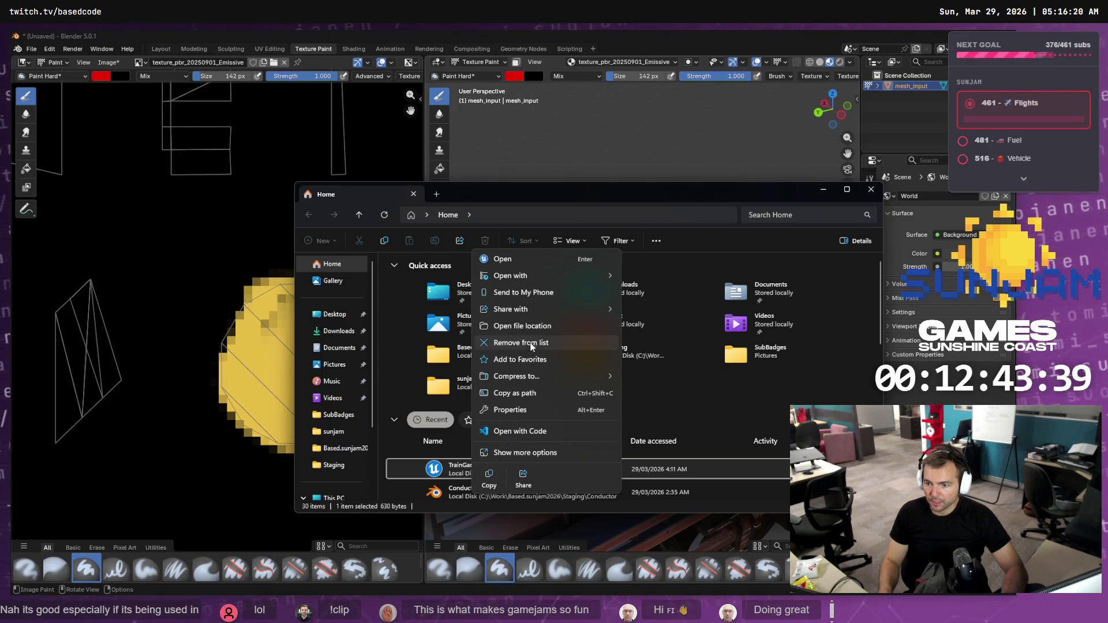
click(525, 326)
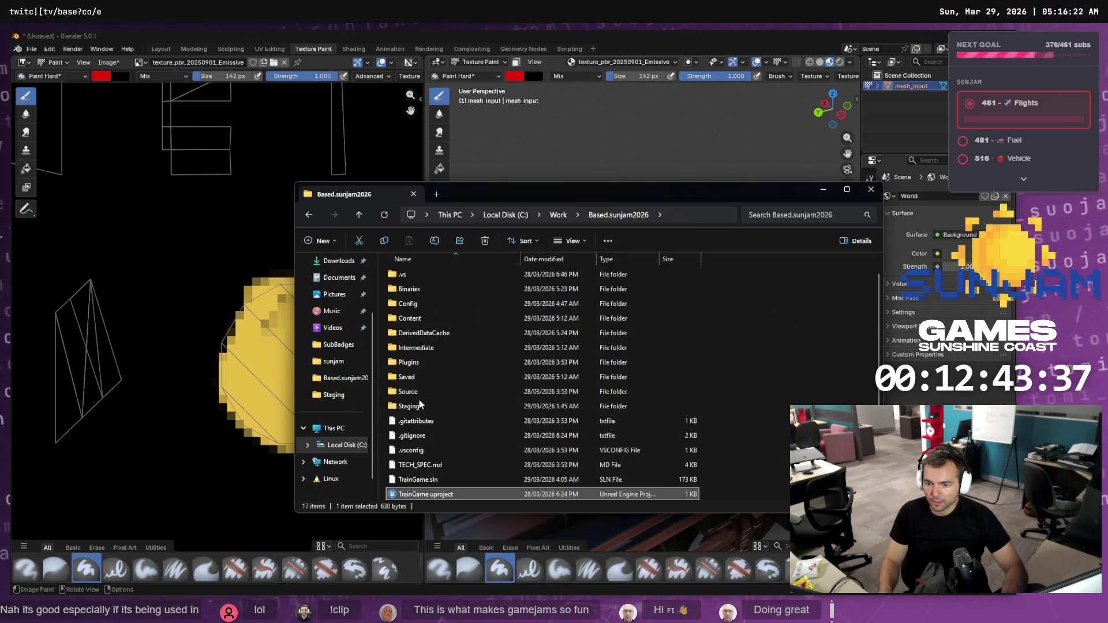
double_click(417, 406)
mouse_move(831, 375)
mouse_down()
mouse_move(623, 381)
mouse_move(761, 380)
mouse_up()
key(F2)
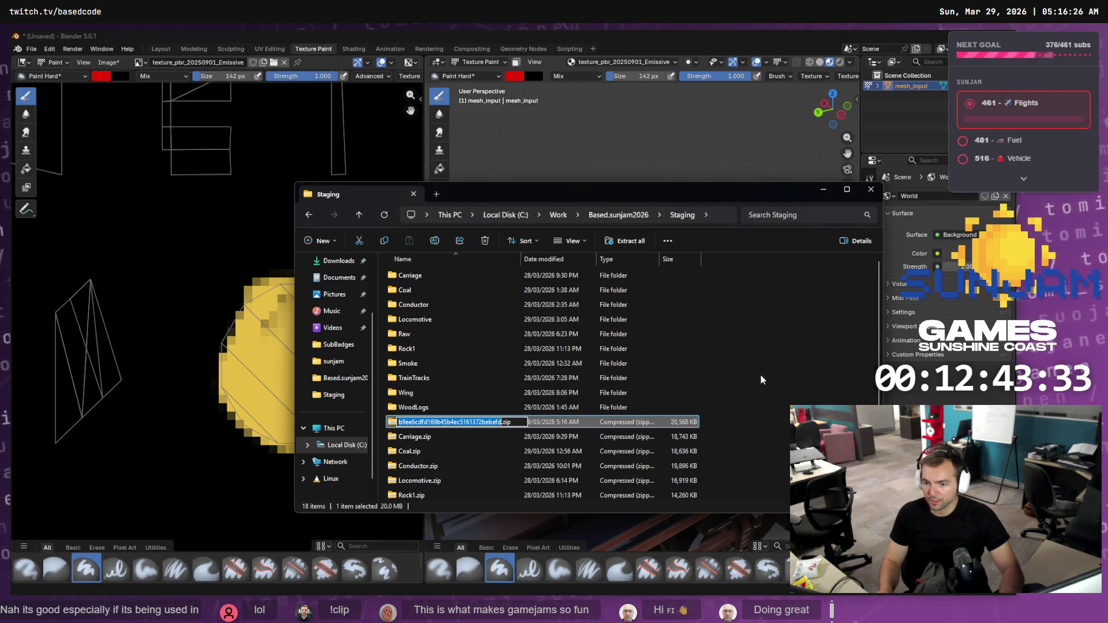
text(Switch)
key(Return)
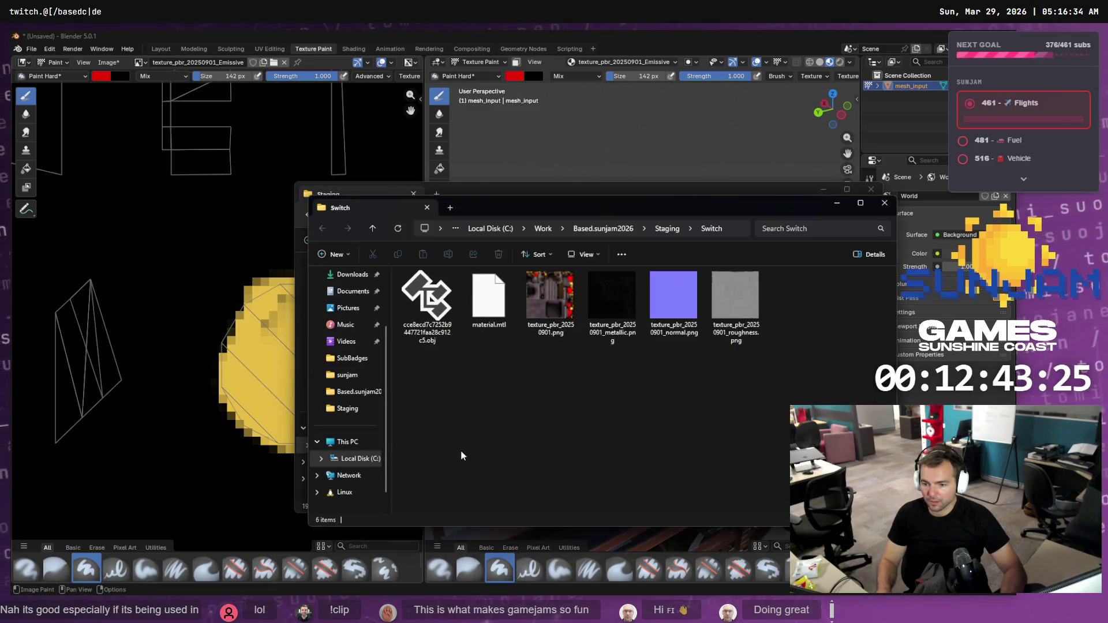
- Extract Switch.zip, rename the model Switch.obj, and open the extracted Switch folder
click(435, 318)
key(F2)
text(Switch)
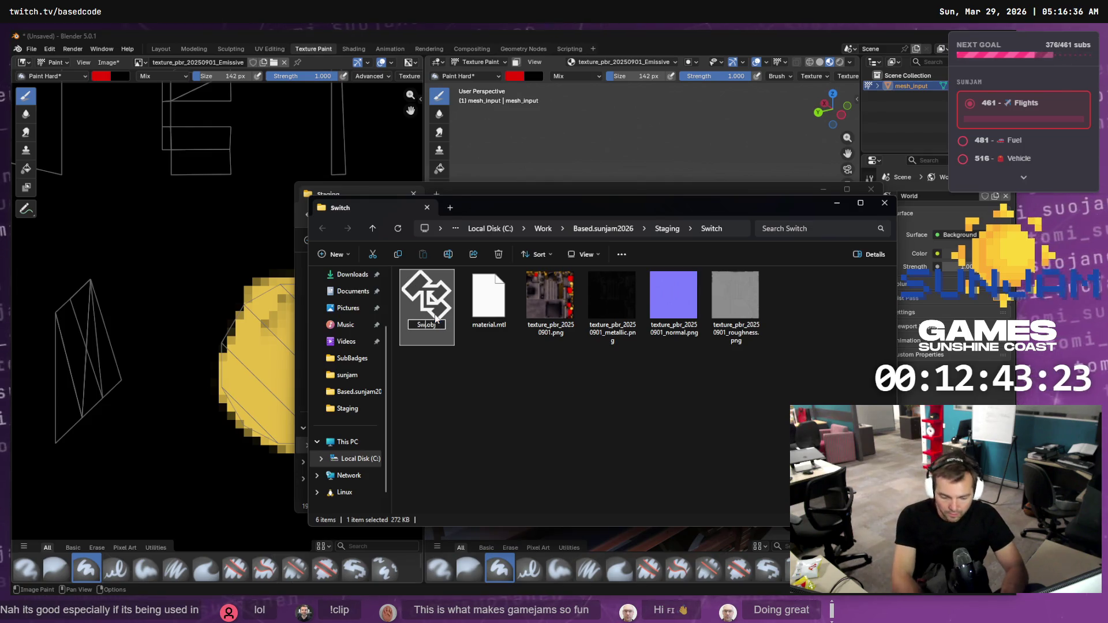
key(Return)
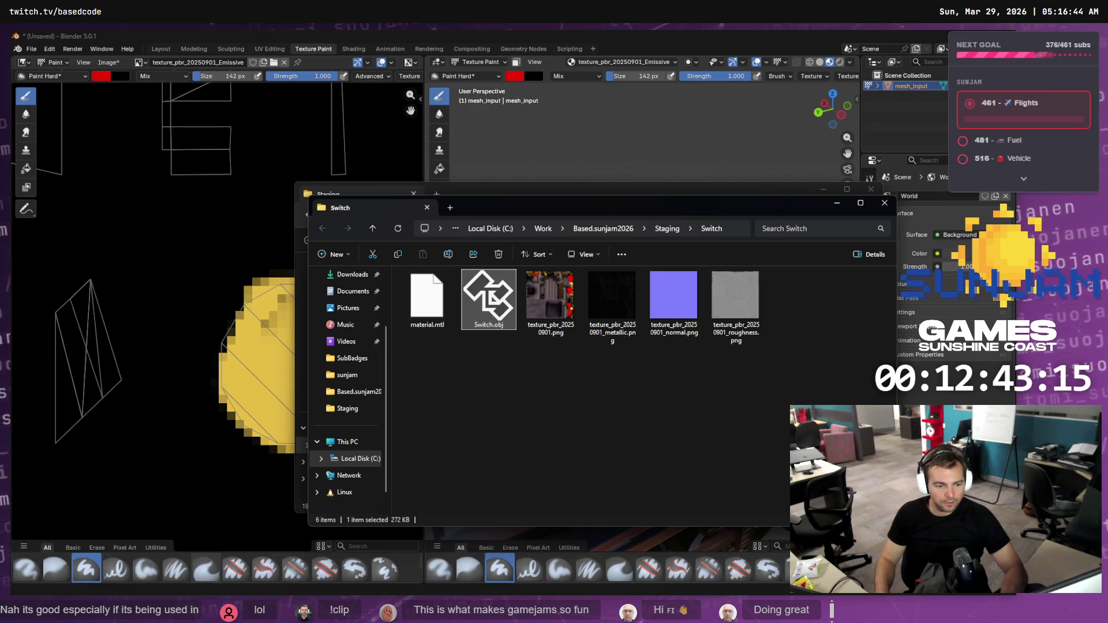
scroll(347, 346, up, 5)
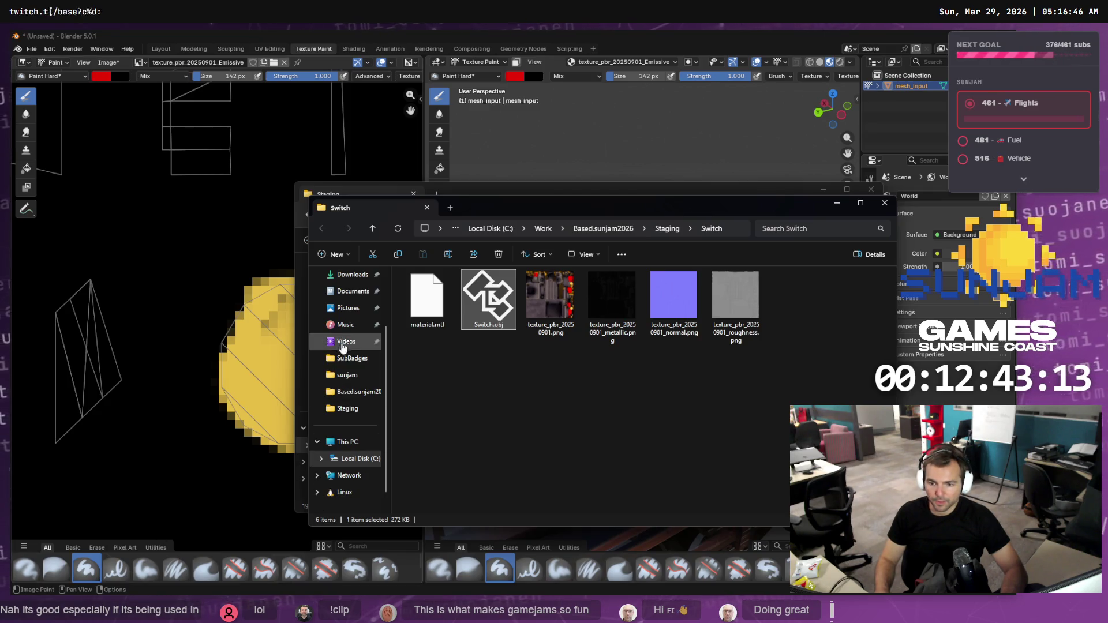
click(345, 277)
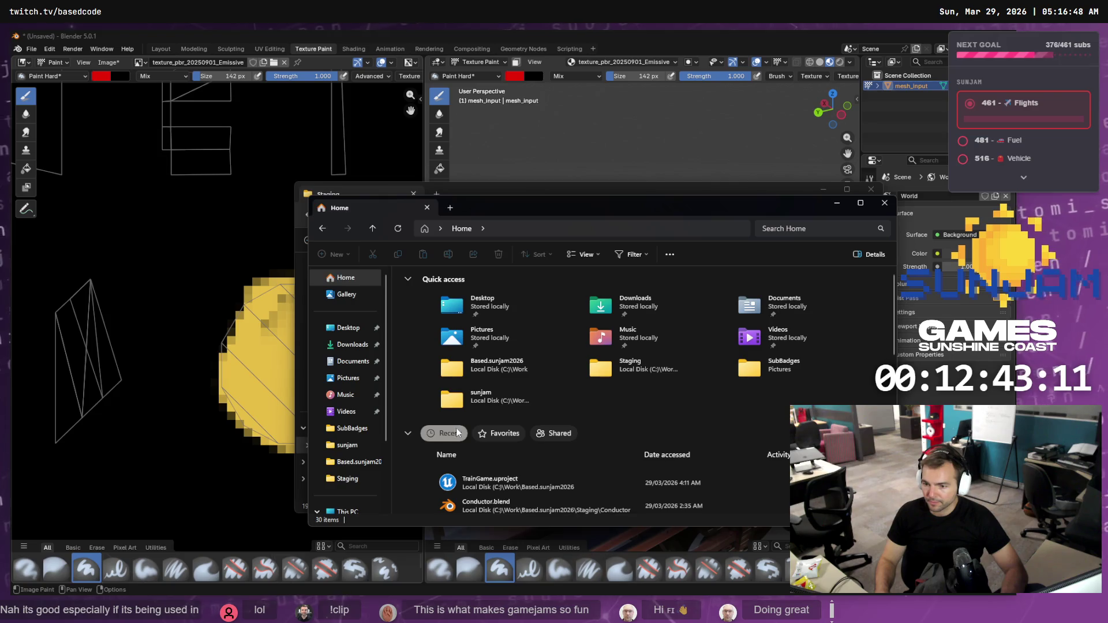
click(885, 203)
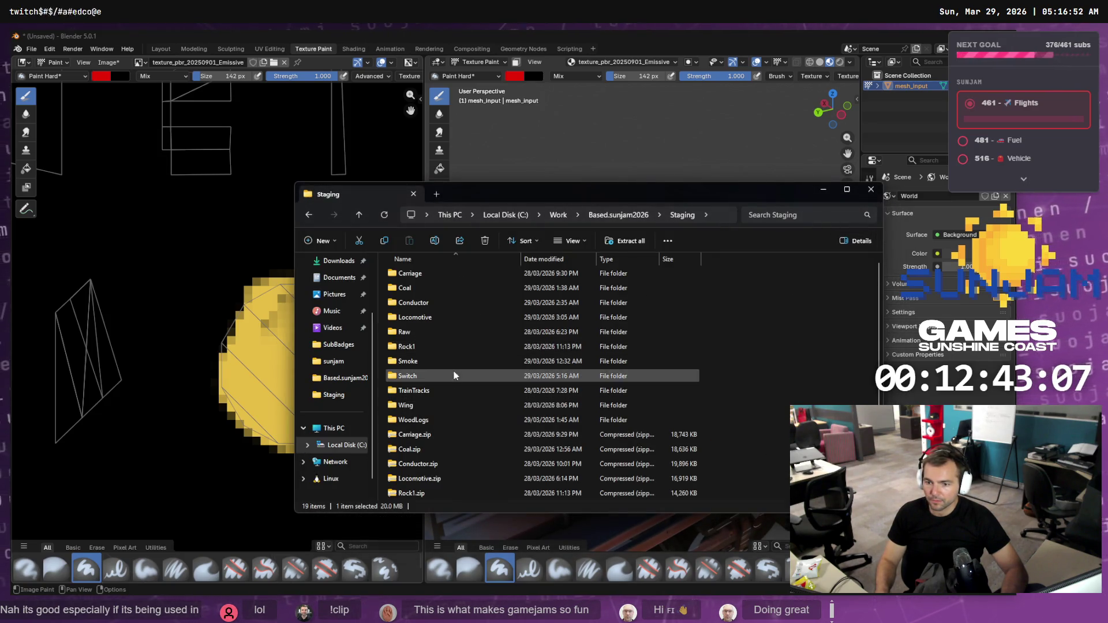
double_click(420, 381)
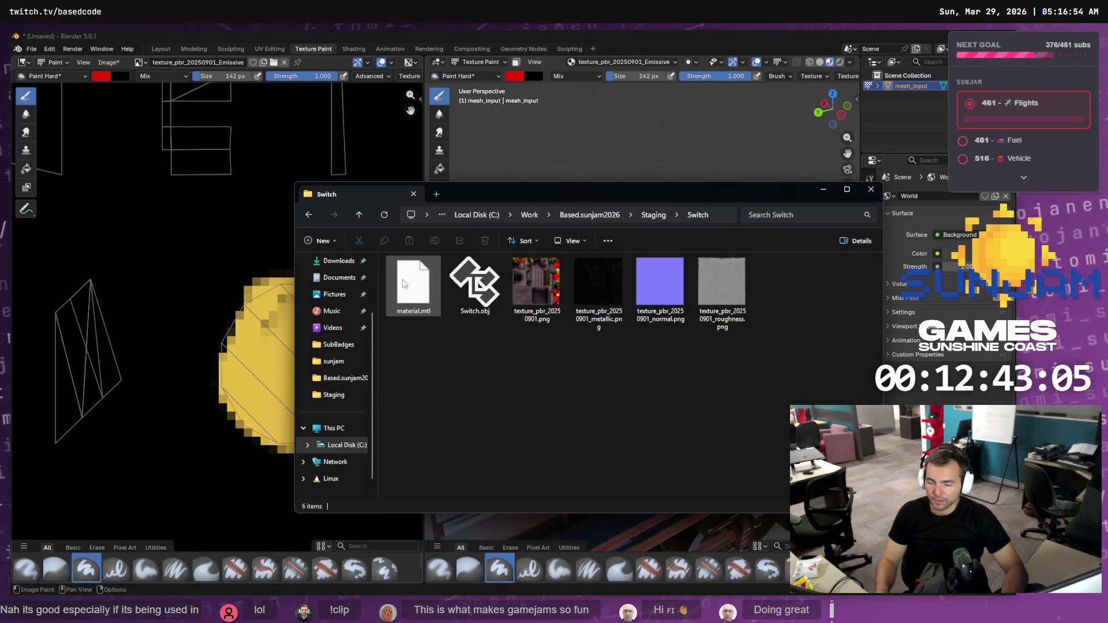
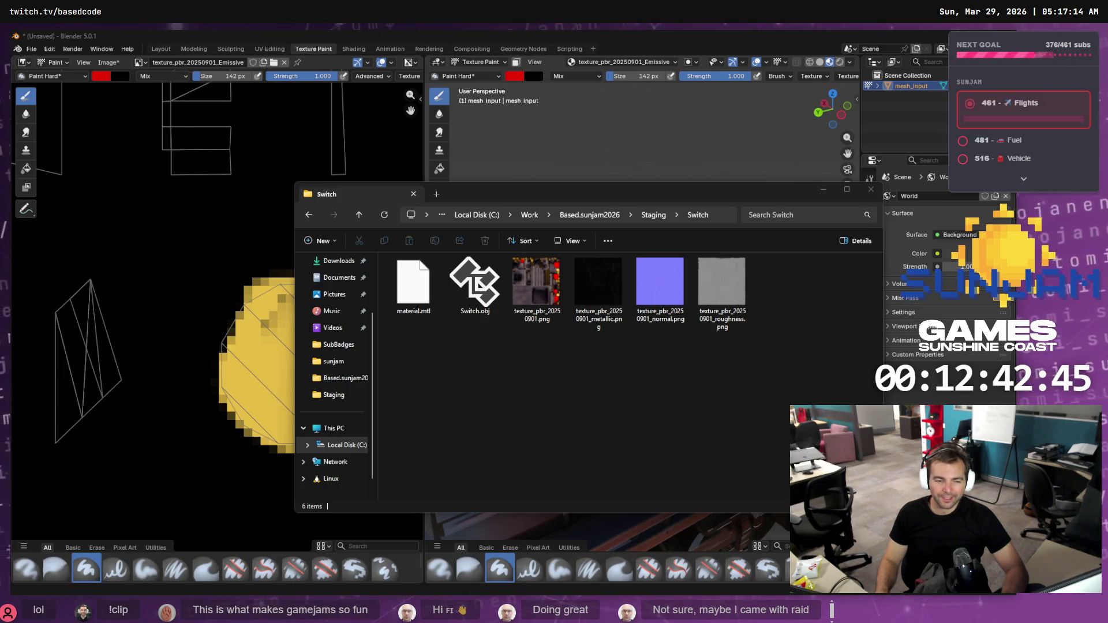
- Back in the level editor, select the box placeholder in the snow and open the Content Drawer
key(alt+Tab)
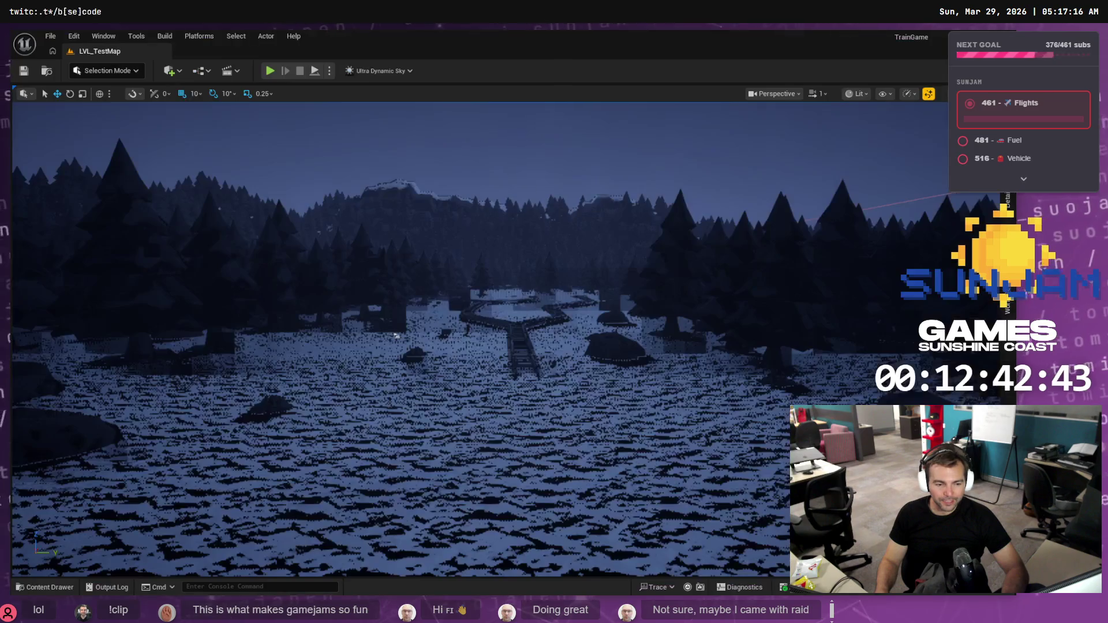
scroll(371, 364, up, 3)
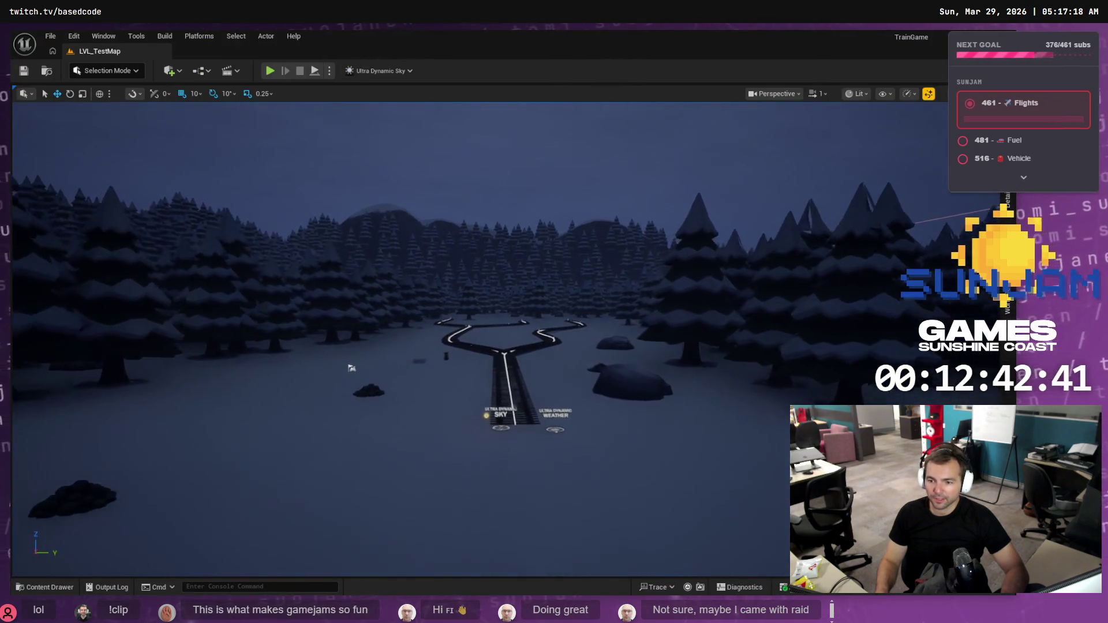
scroll(351, 368, up, 8)
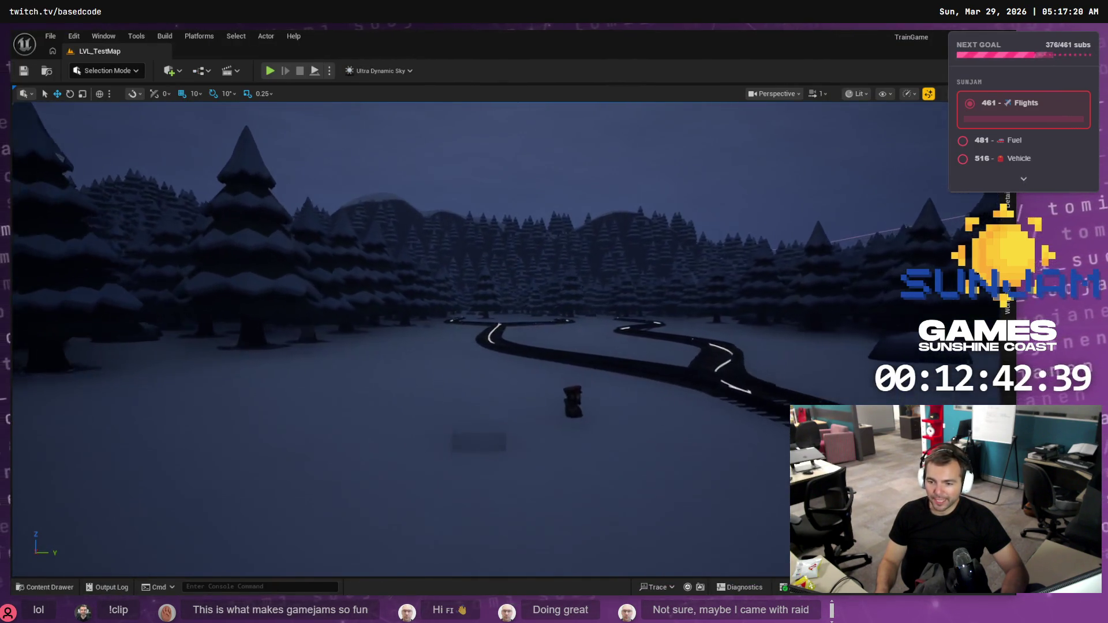
scroll(472, 396, down, 2)
click(472, 441)
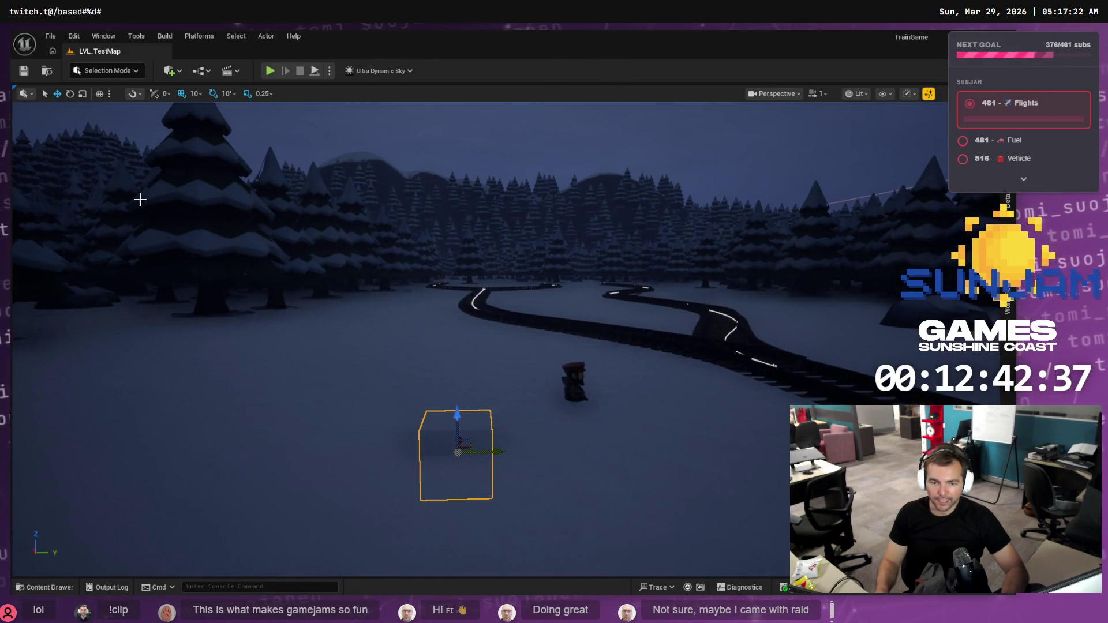
click(44, 587)
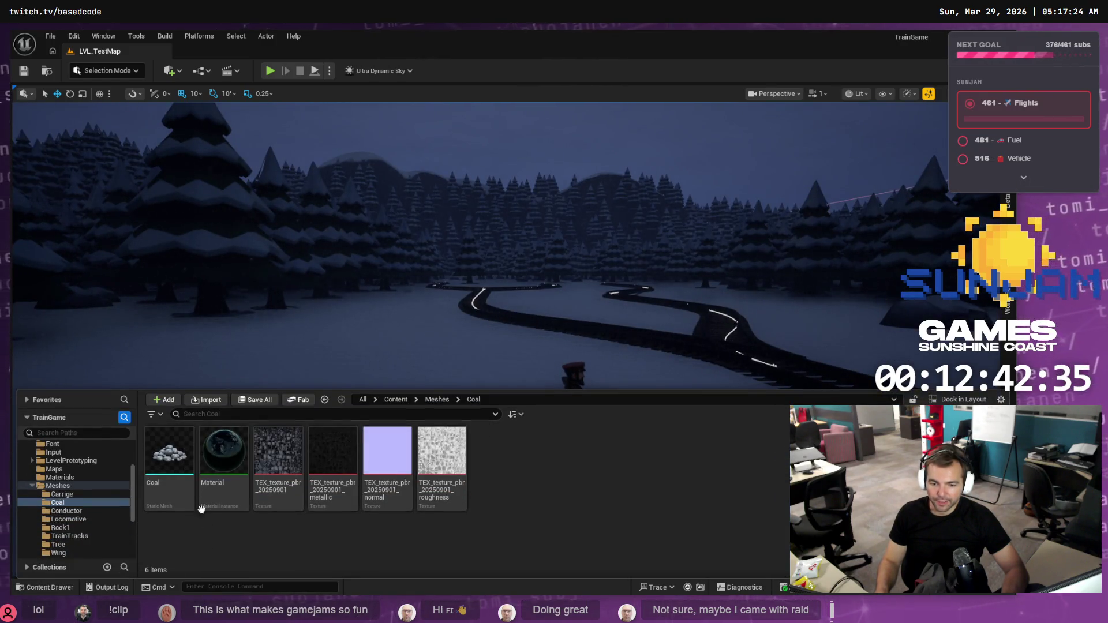
scroll(75, 493, down, 1)
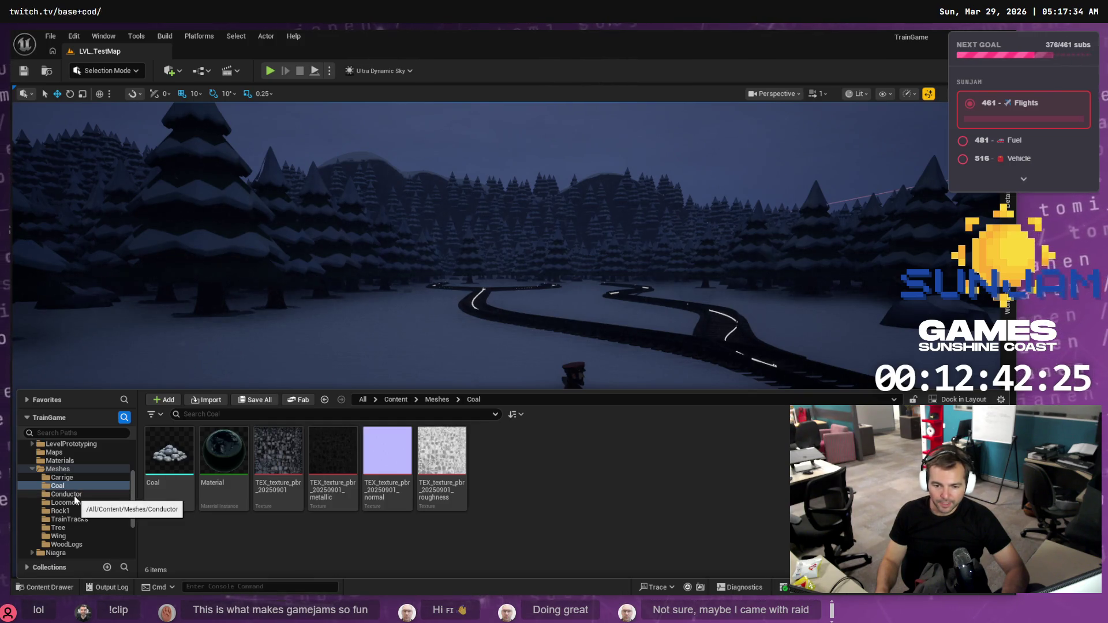
- Create a new folder named Switch under Meshes
right_click(64, 469)
mouse_move(121, 267)
click(120, 225)
text(Switch)
key(Return)
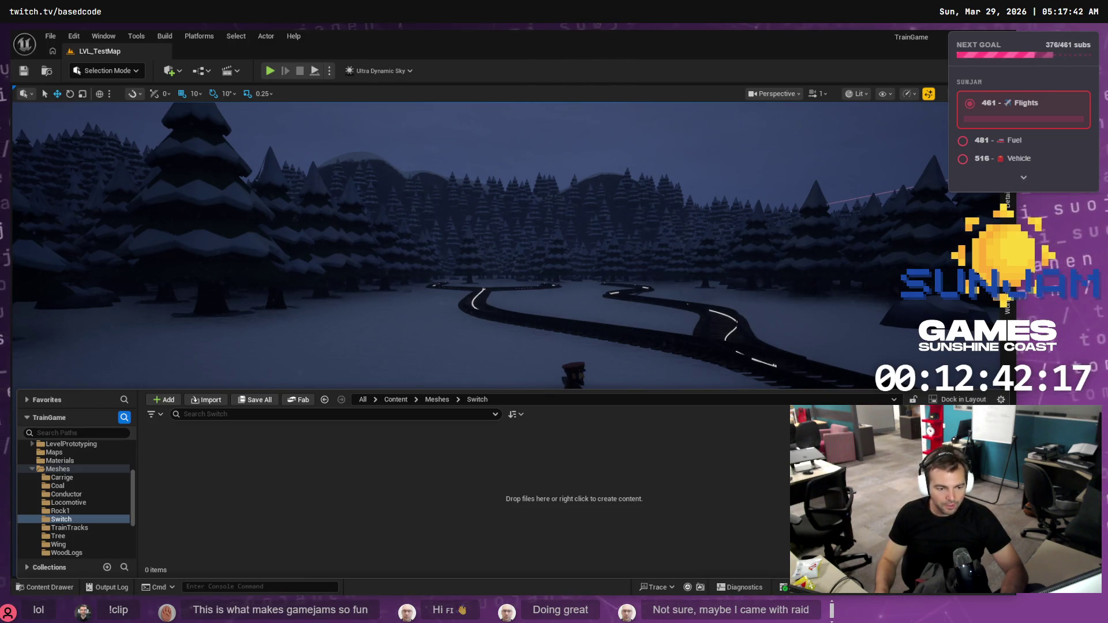
- Import Switch.obj from Explorer into the Switch folder and select the imported static mesh
key(alt+Tab)
mouse_move(474, 285)
mouse_down()
mouse_move(378, 389)
mouse_move(206, 481)
mouse_up()
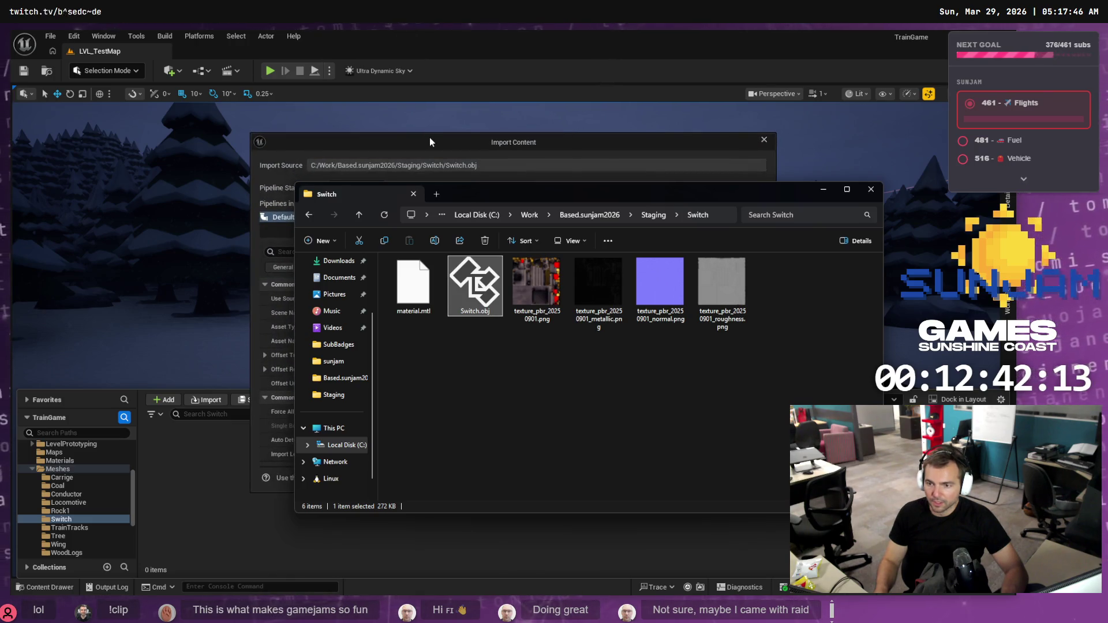
click(429, 138)
click(639, 475)
click(94, 516)
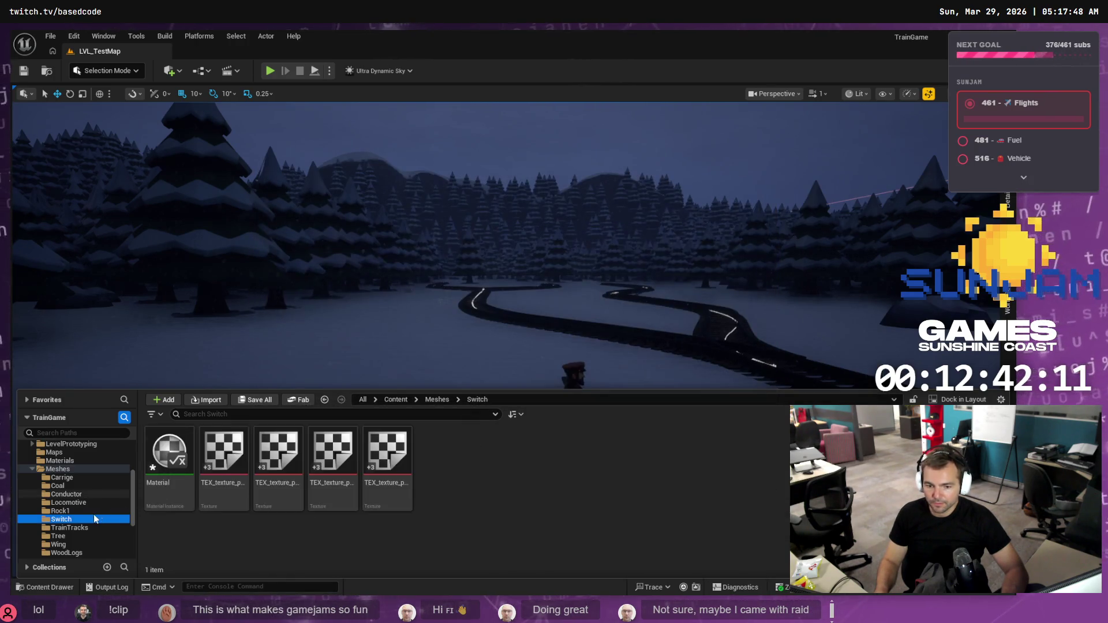
click(224, 473)
- Place the Switch static mesh on the snow near the camera and view World Settings
mouse_move(224, 473)
mouse_down()
mouse_move(469, 371)
mouse_move(348, 452)
mouse_move(367, 465)
mouse_up()
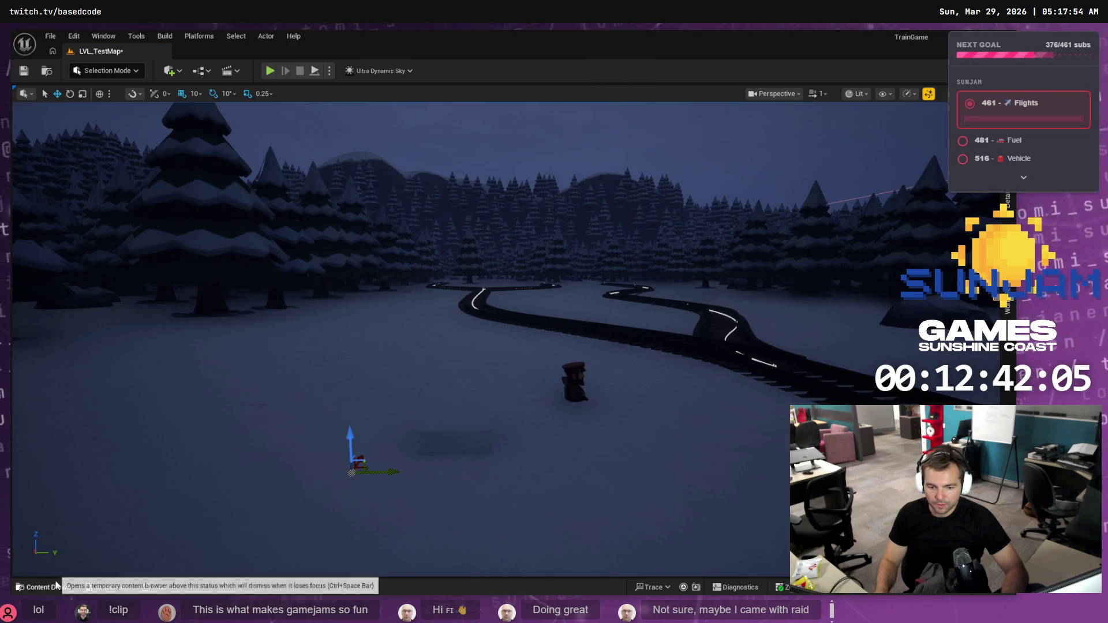
click(1007, 297)
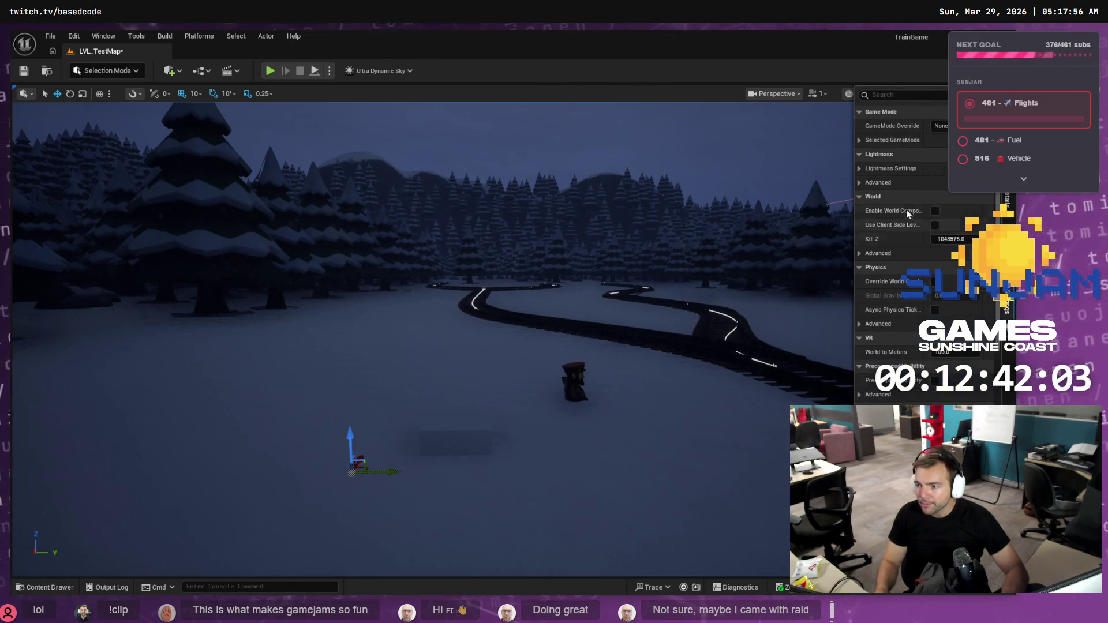
click(1014, 286)
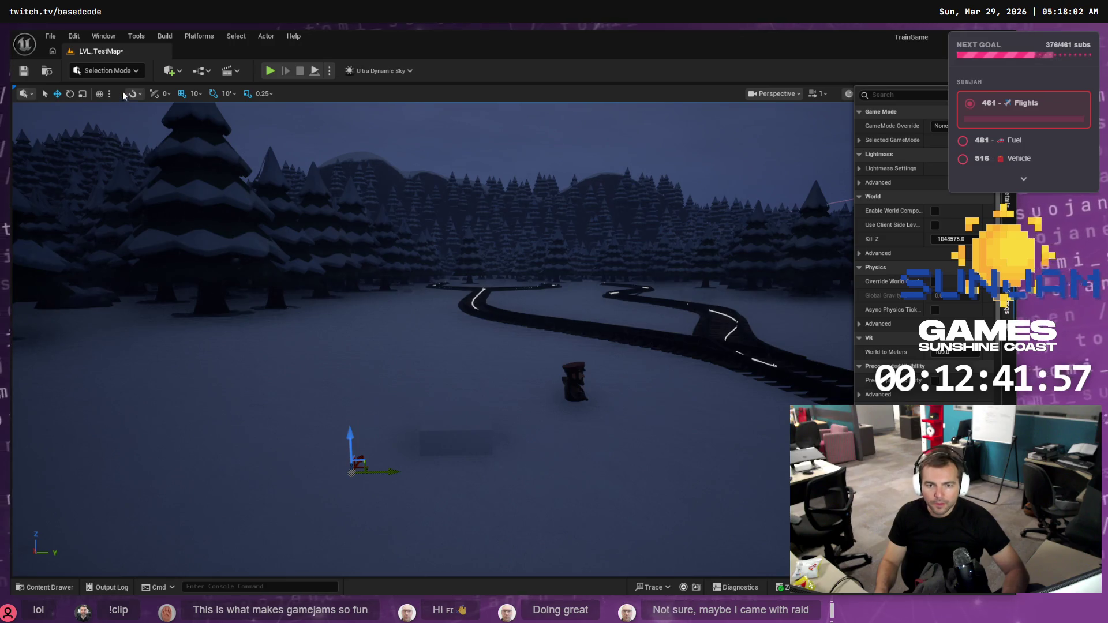
click(107, 71)
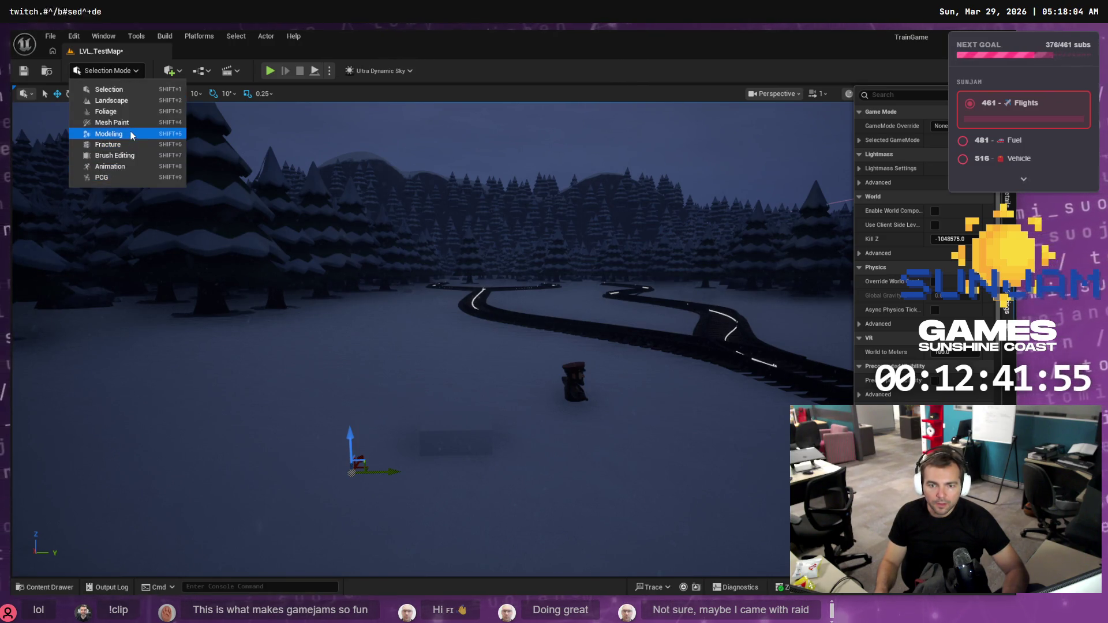
- With Modeling Mode's XForm Transform, scale the Switch to 50 and rotate it 90° about X
click(109, 134)
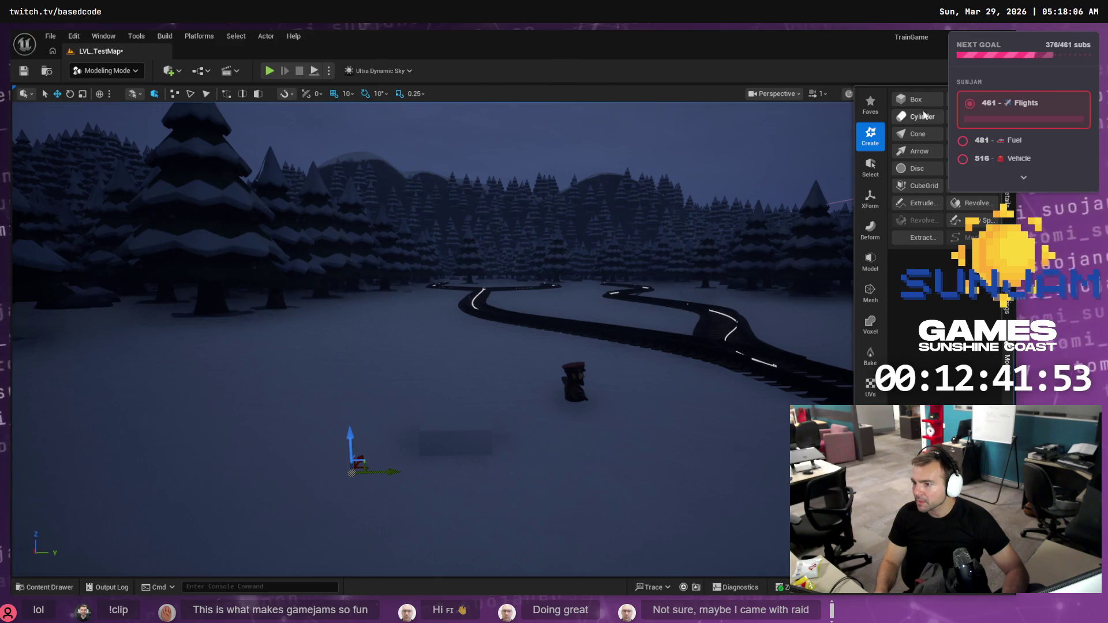
click(870, 199)
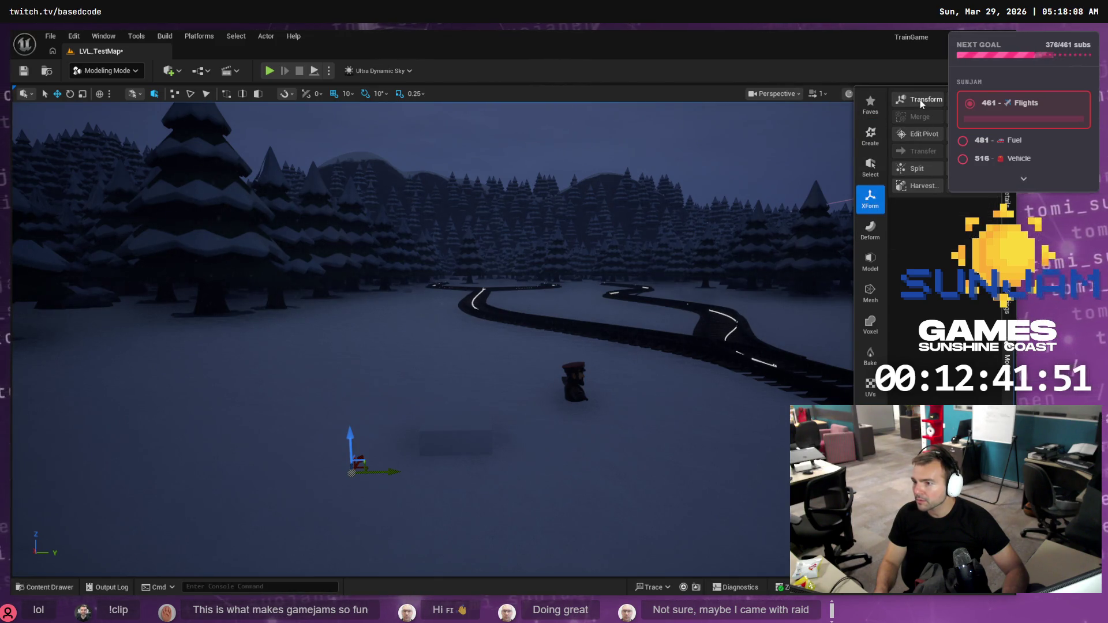
click(921, 100)
click(63, 529)
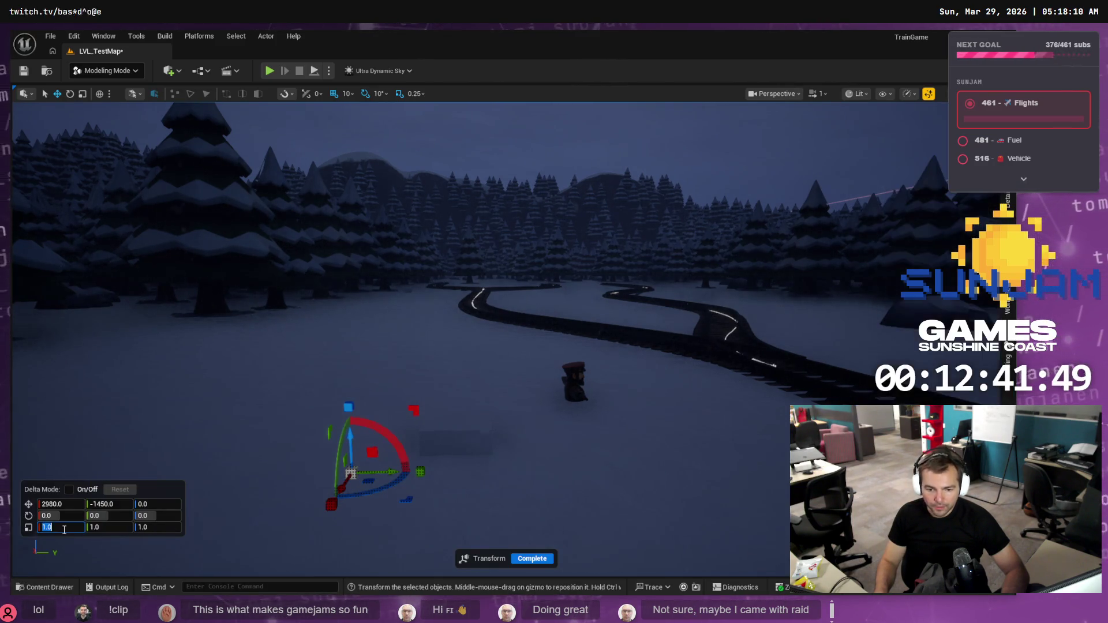
text(1)
key(Tab)
text(1)
text(100)
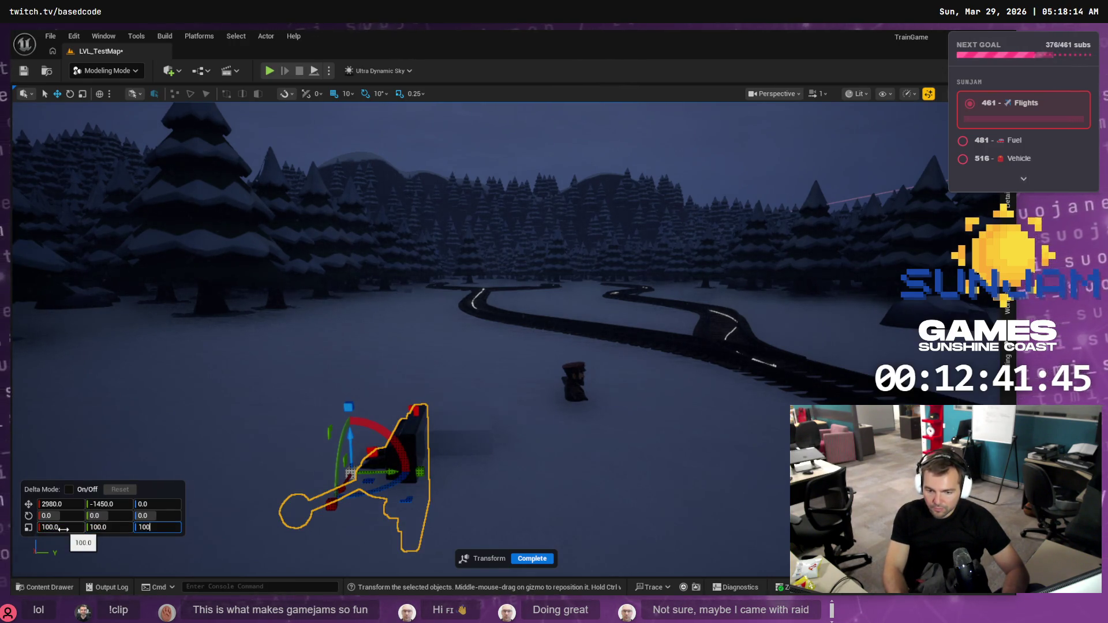
click(62, 529)
text(0)
key(Return)
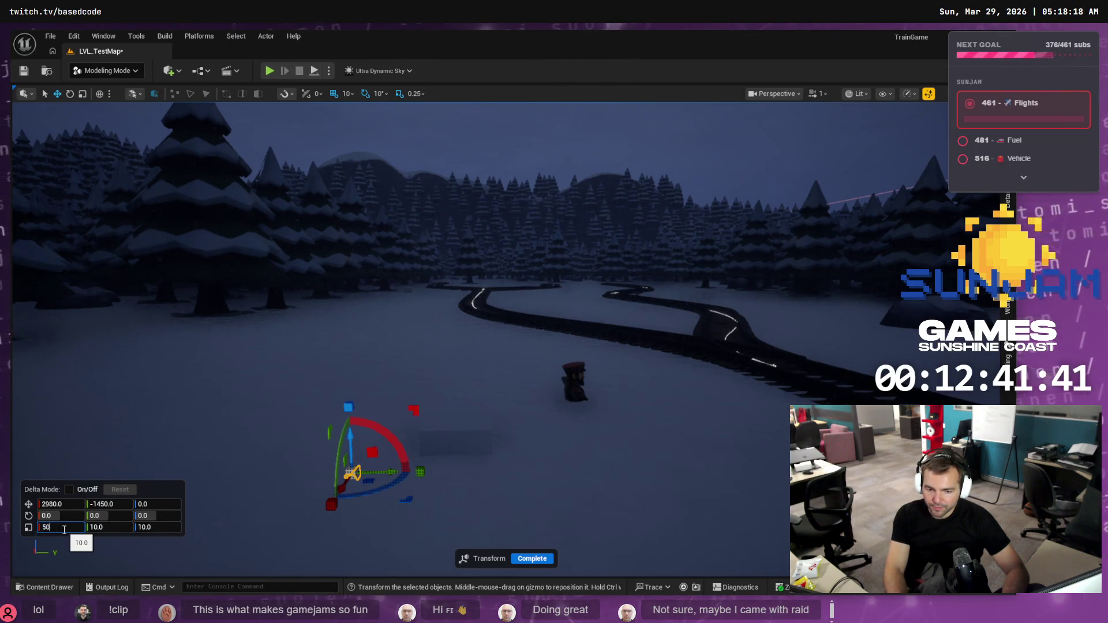
key(Return)
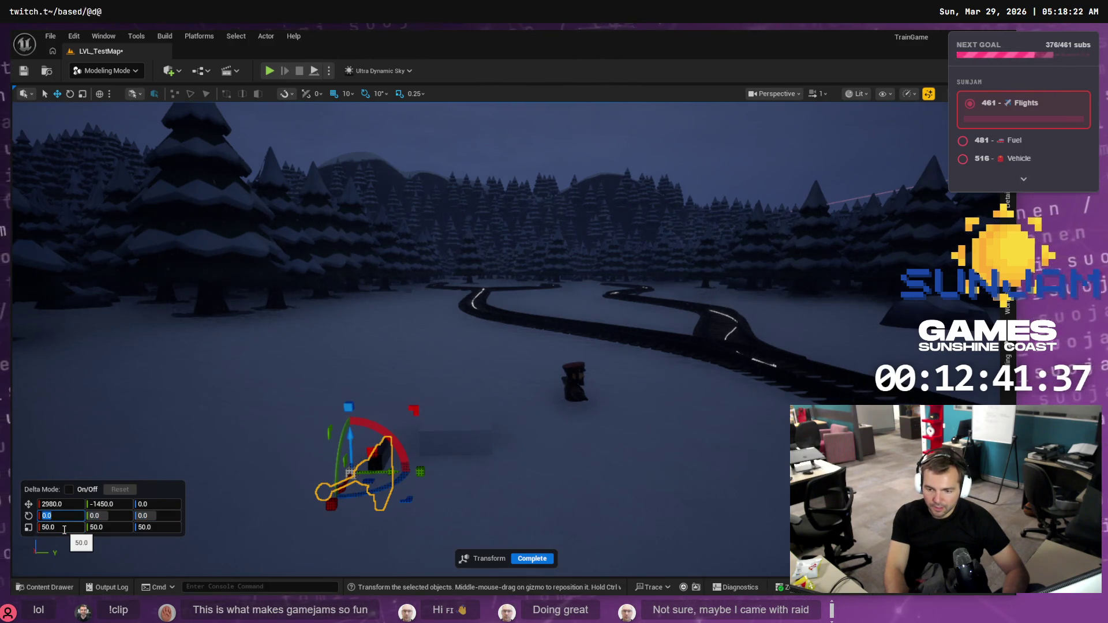
text(90)
key(Return)
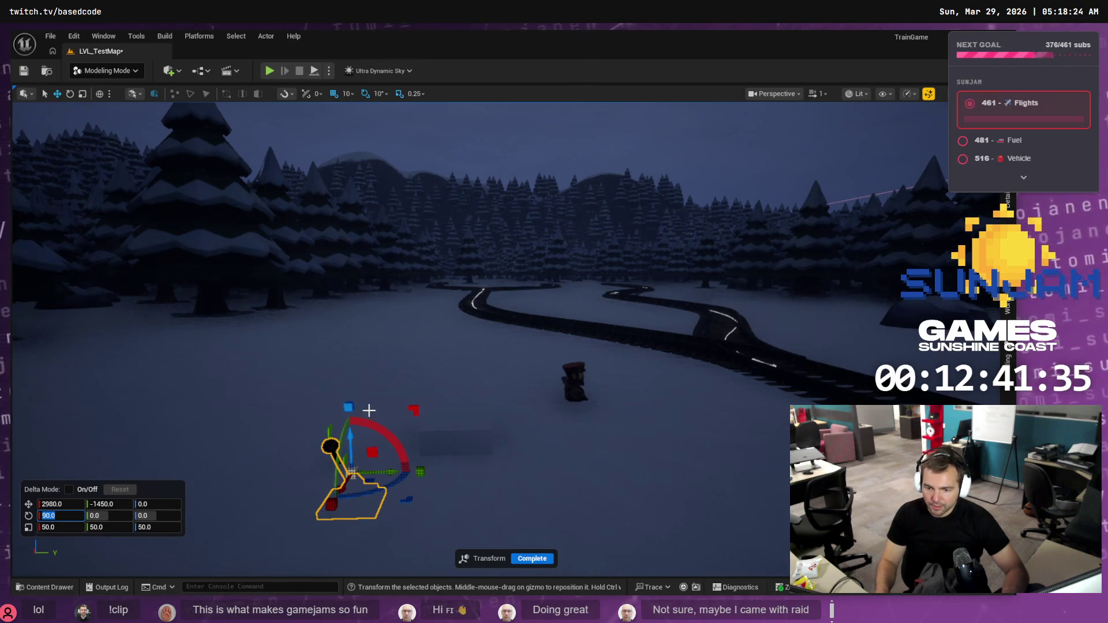
- Raise the Switch to Z 60 and complete the transform
drag(352, 434, 353, 391)
drag(555, 354, 555, 353)
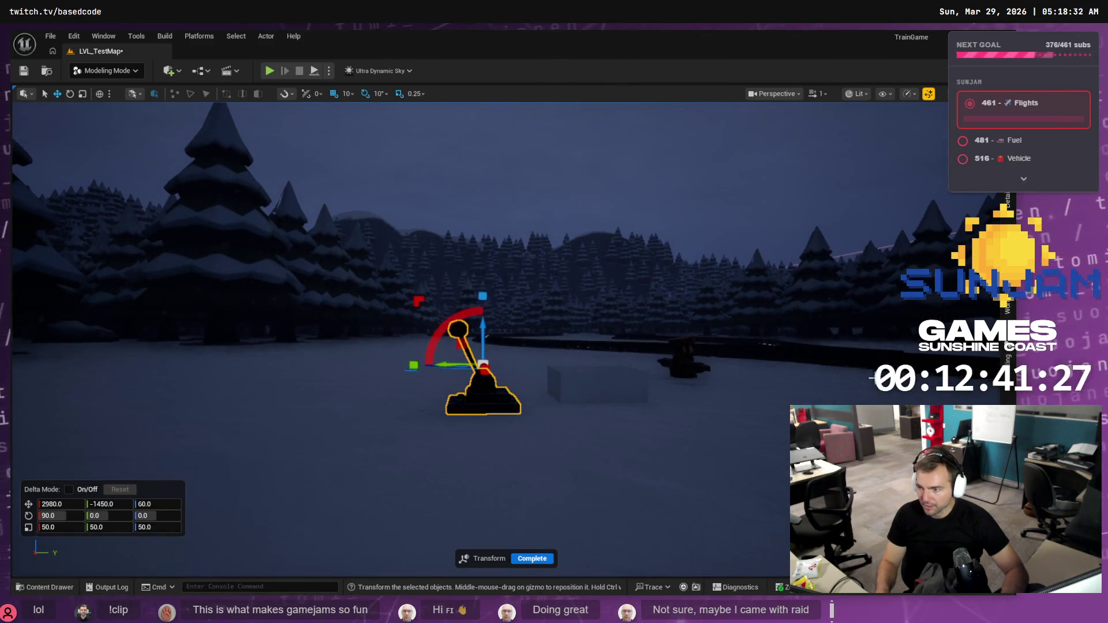
click(1007, 364)
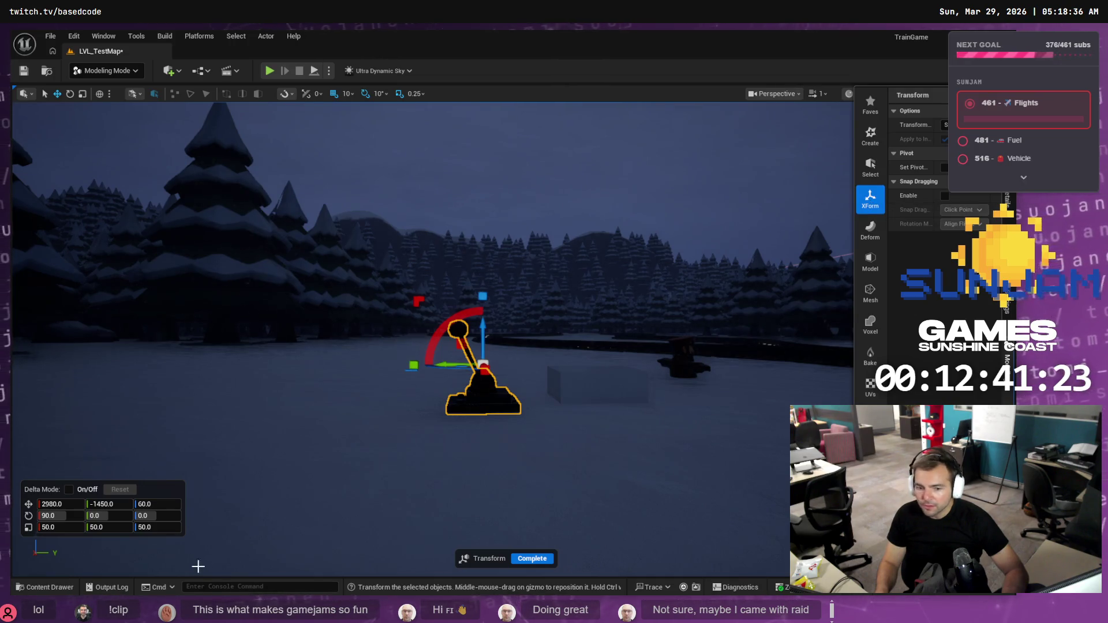
click(535, 558)
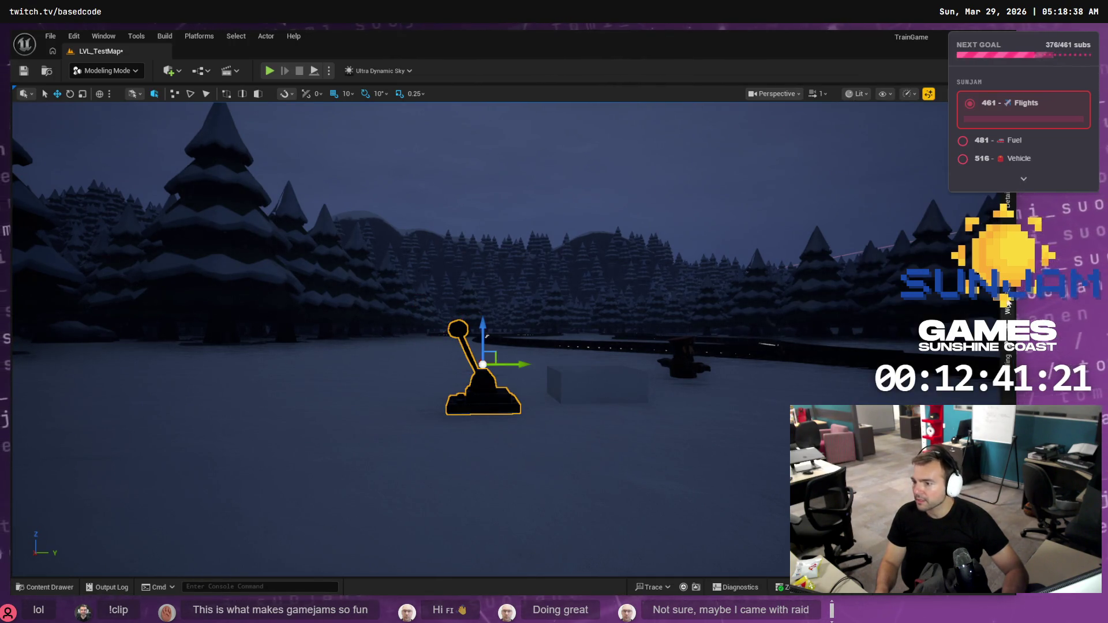
- Bake the Switch mesh's rotation and scale with Bake Transform
click(1007, 364)
click(917, 208)
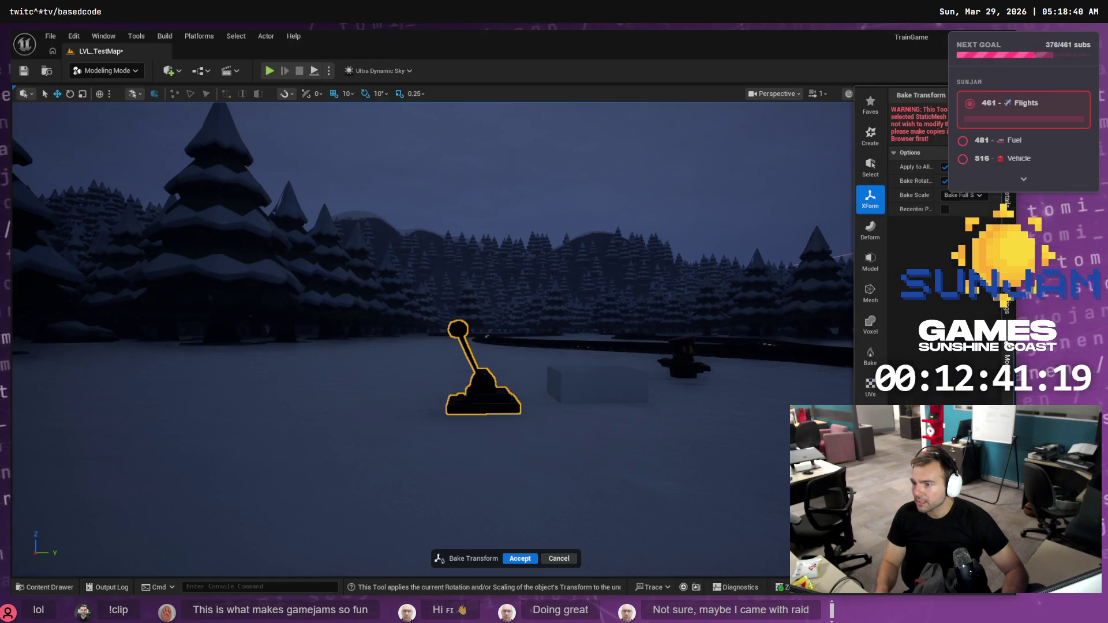
click(520, 559)
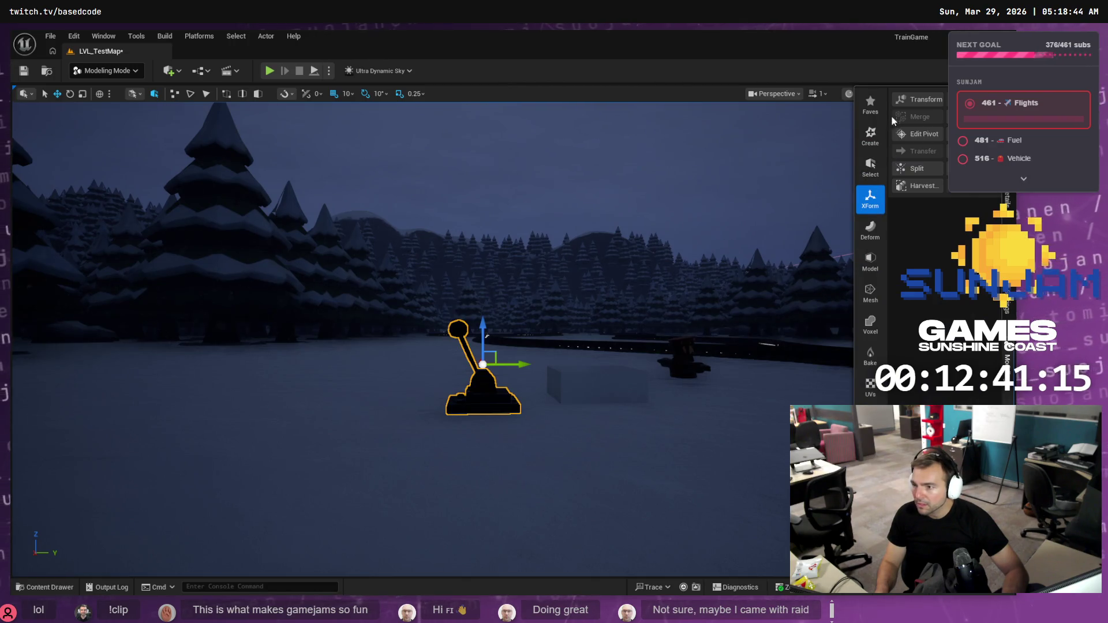
- Lower the Switch pivot from Z 60 to 20 and select the neighbouring placeholder box
click(924, 134)
drag(484, 330, 480, 369)
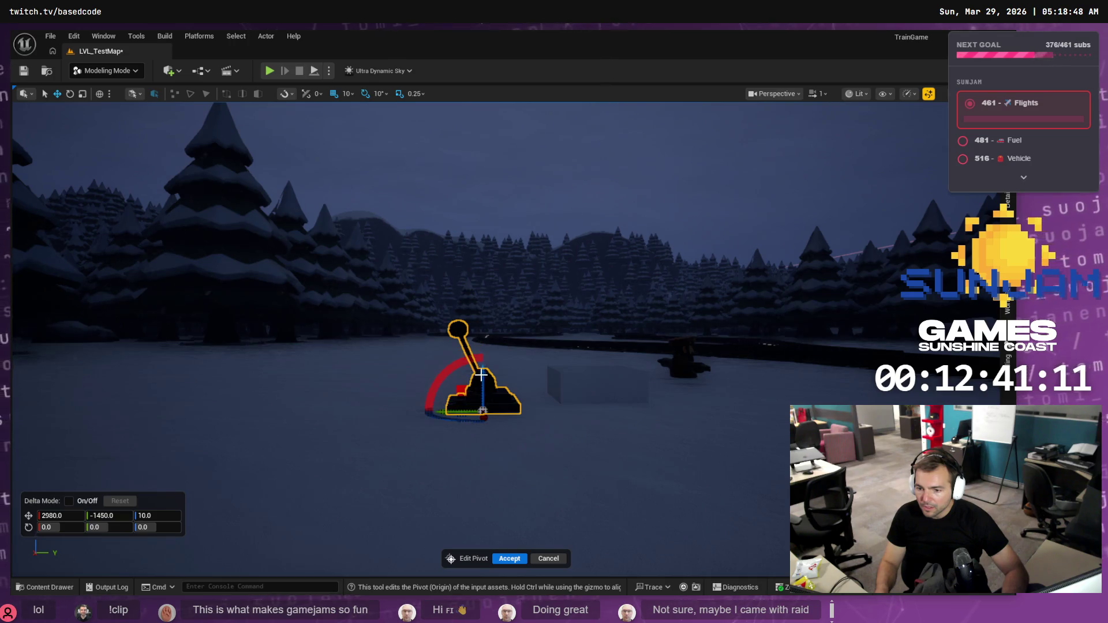
click(510, 559)
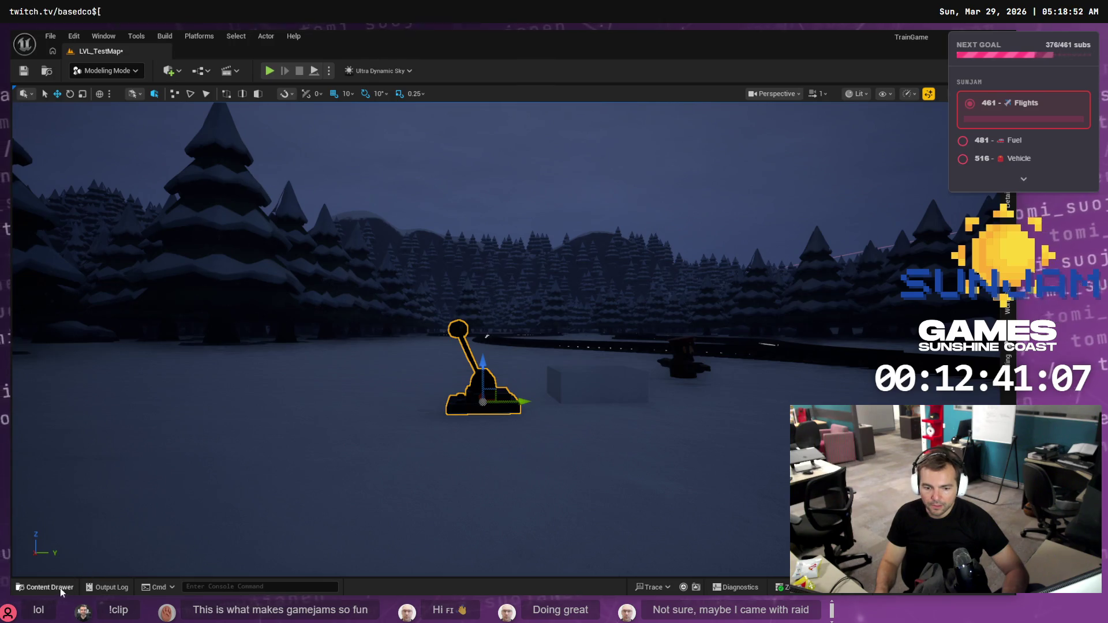
click(60, 588)
drag(495, 344, 515, 305)
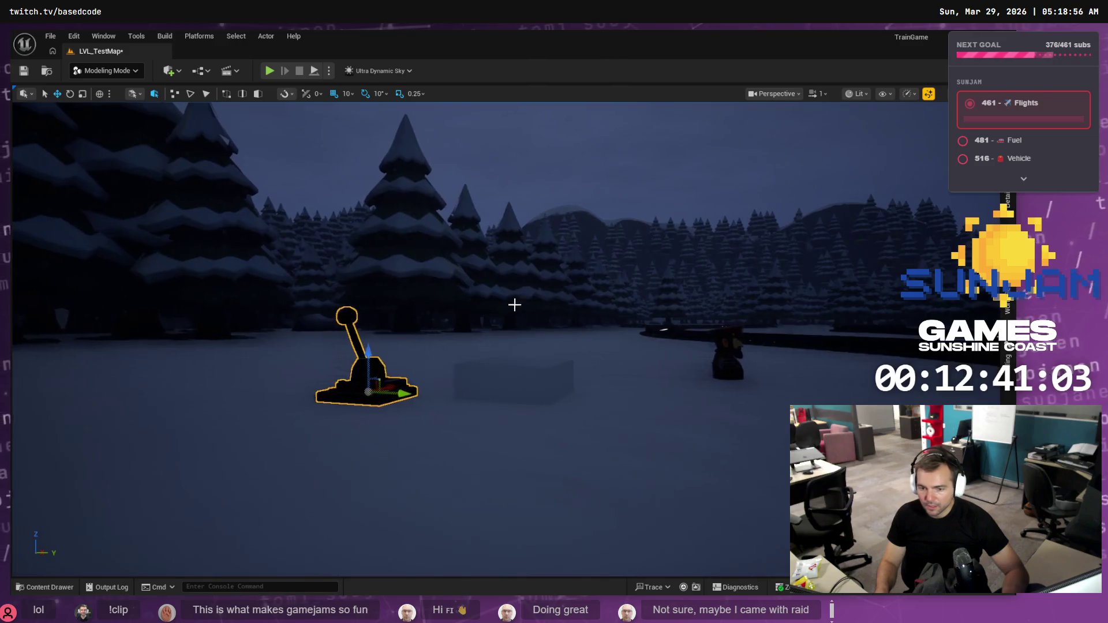
click(512, 376)
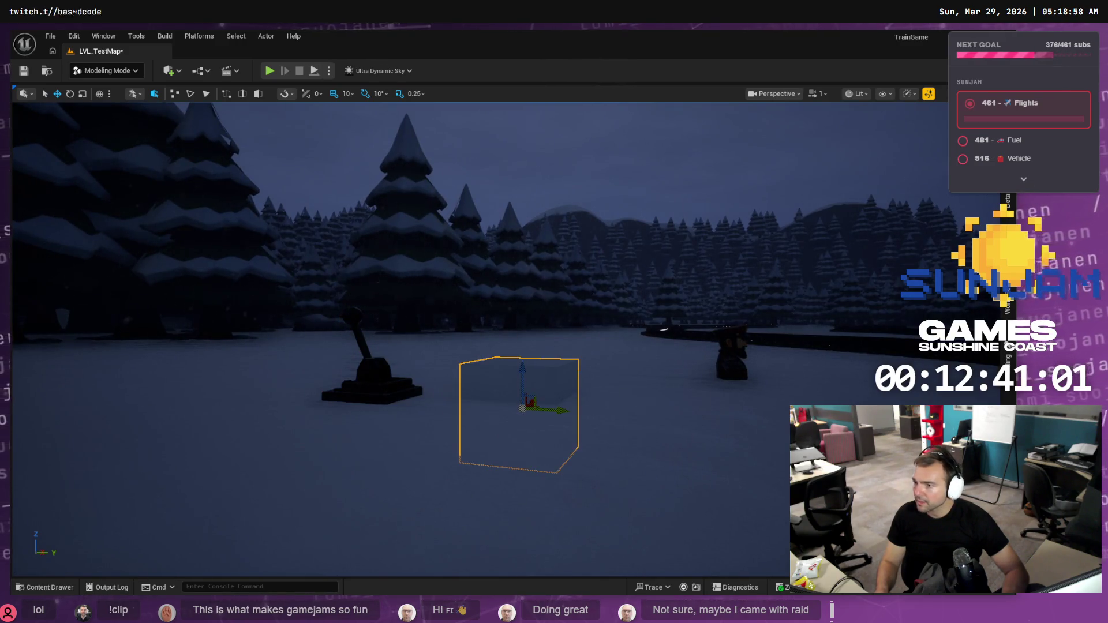
click(1007, 304)
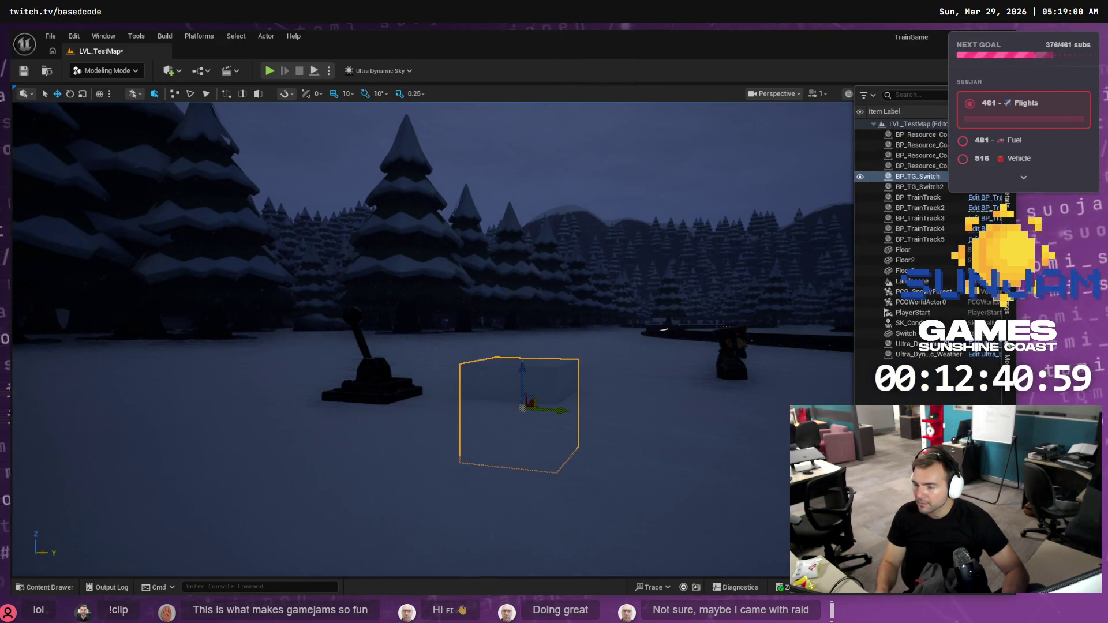
- In BP_TG_Switch, add the Switch mesh as a component, delete the Cube, and compile
key(ctrl+e)
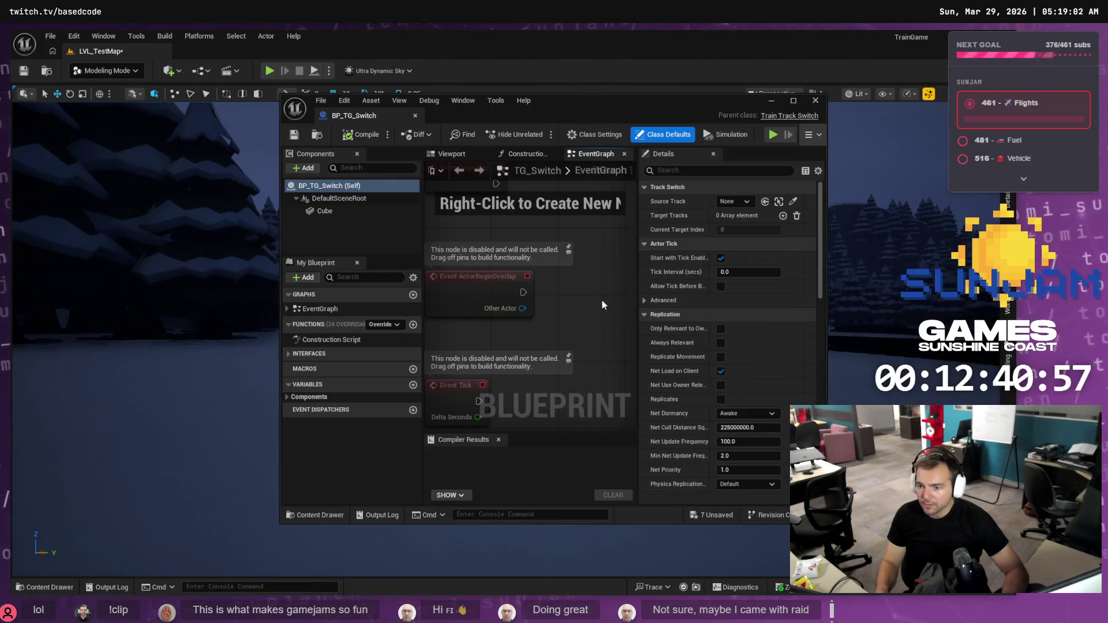
click(45, 587)
mouse_move(226, 475)
mouse_down()
mouse_move(291, 309)
mouse_move(309, 204)
mouse_move(323, 199)
mouse_up()
click(327, 211)
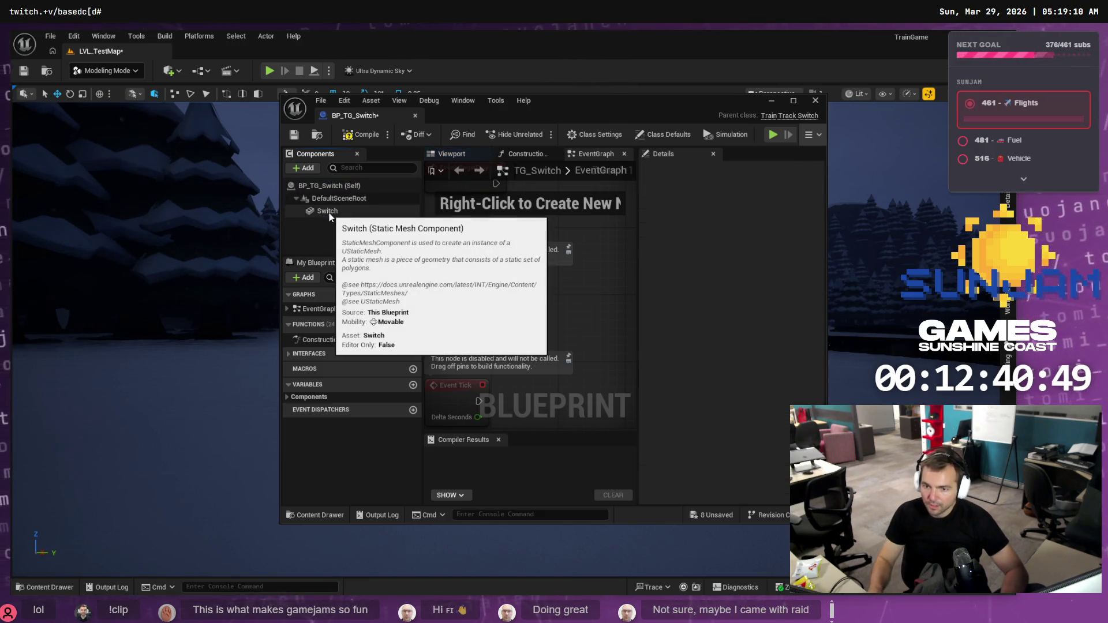
key(Delete)
mouse_move(555, 97)
mouse_down()
mouse_move(895, 110)
mouse_move(846, 109)
mouse_up()
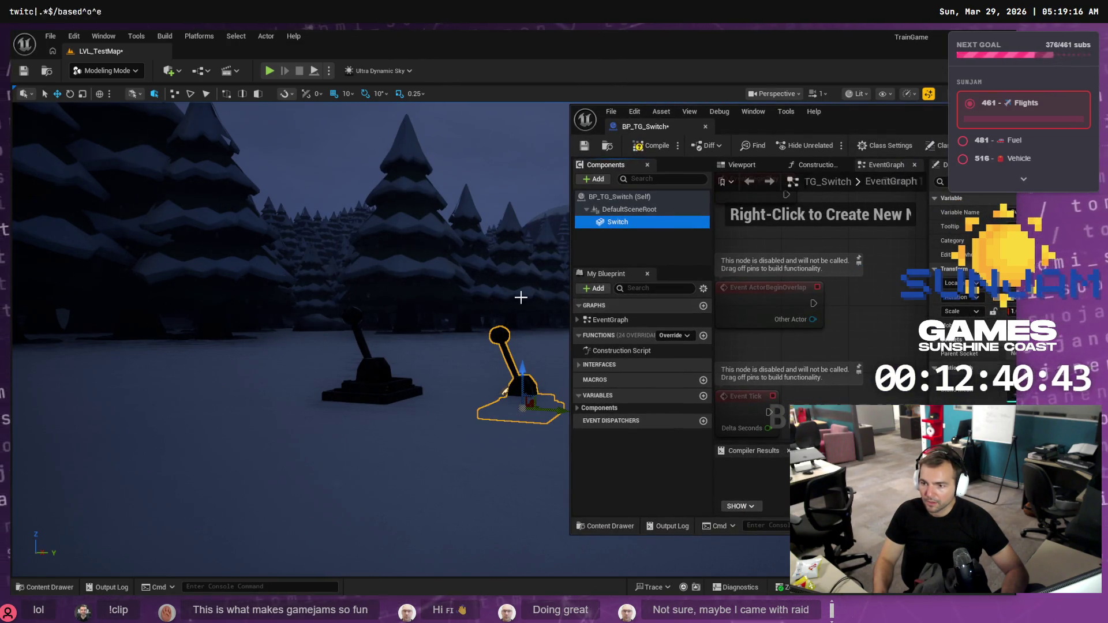
click(654, 148)
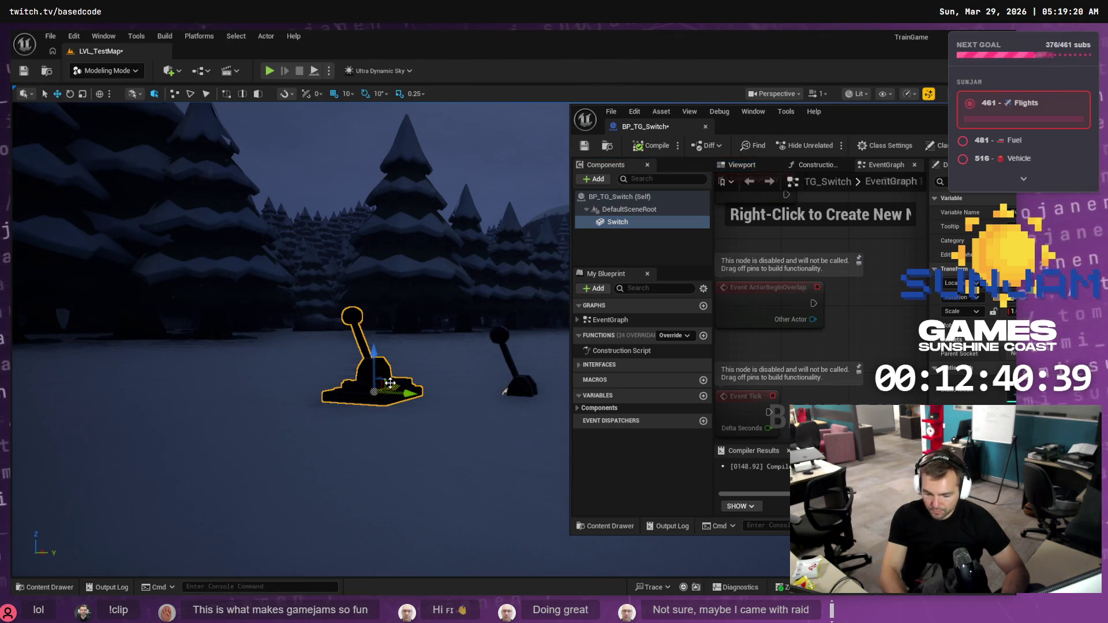
- Drop the lever mesh's pivot to its base at Z 0, then delete the standalone lever
mouse_move(870, 114)
mouse_down()
mouse_move(386, 137)
mouse_move(466, 126)
mouse_move(740, 148)
mouse_move(726, 145)
mouse_up()
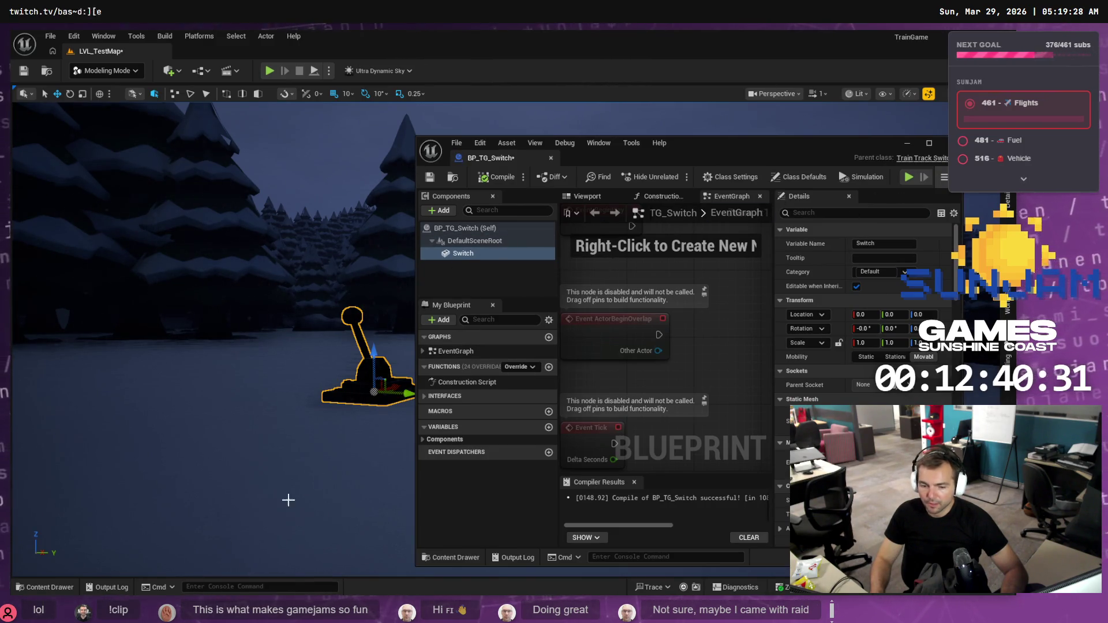
drag(860, 143, 693, 150)
click(924, 137)
click(774, 150)
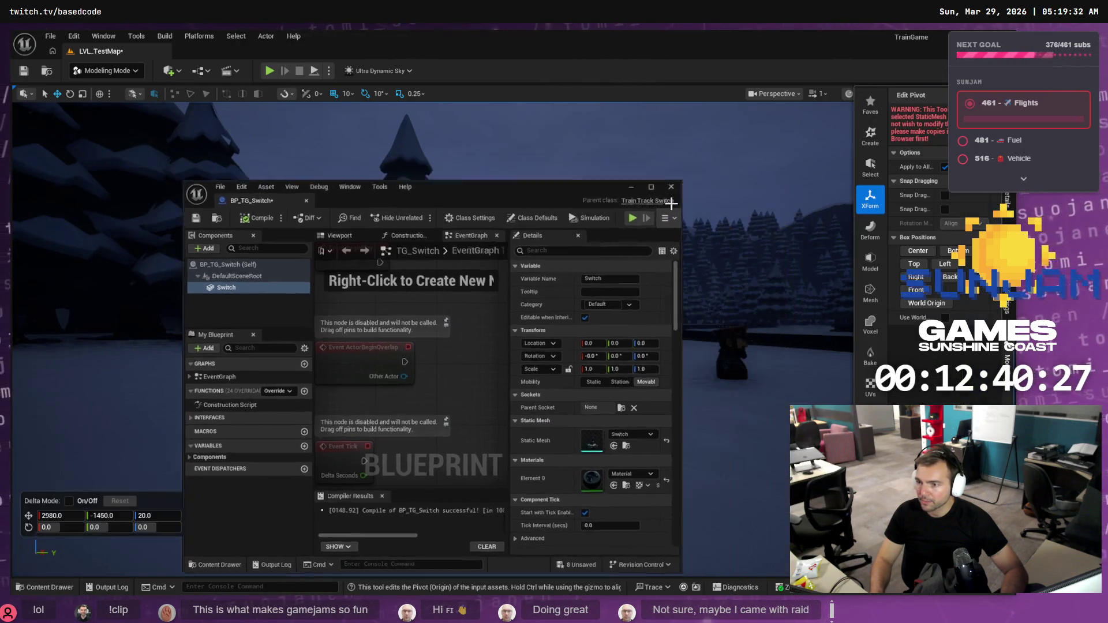
drag(374, 351, 376, 369)
click(508, 558)
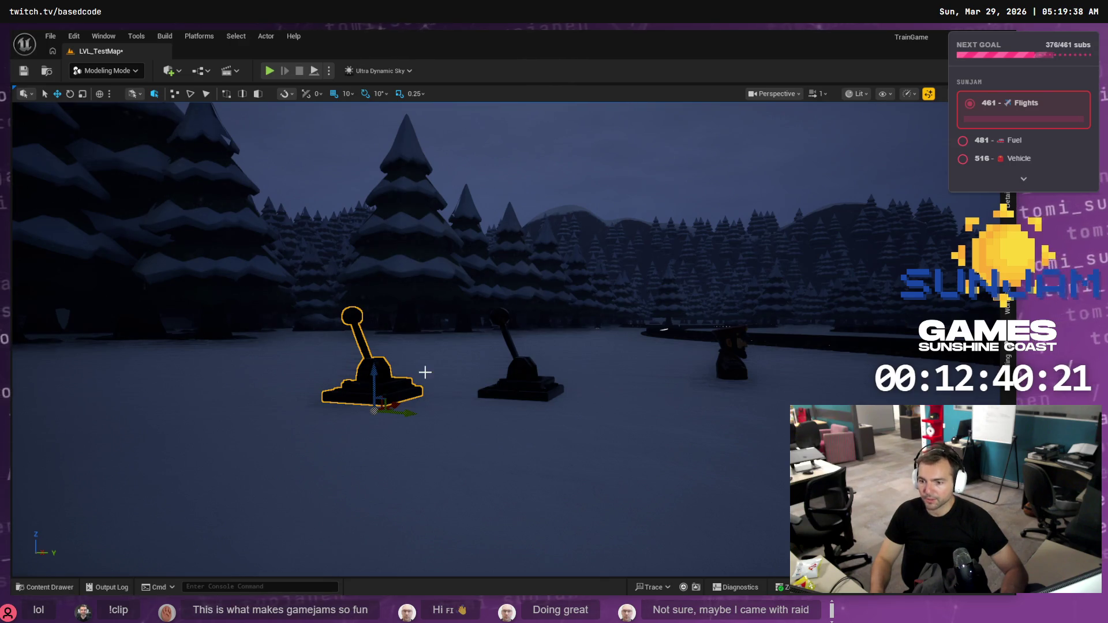
key(Delete)
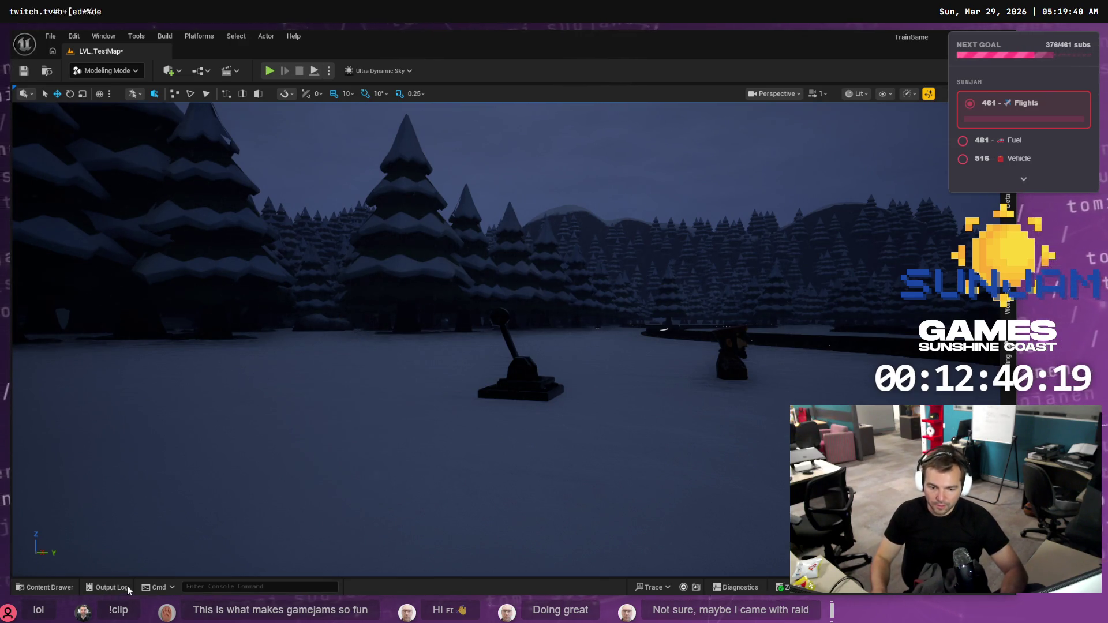
- Create a material instance of M_PBR in the Materials folder
click(60, 588)
click(60, 460)
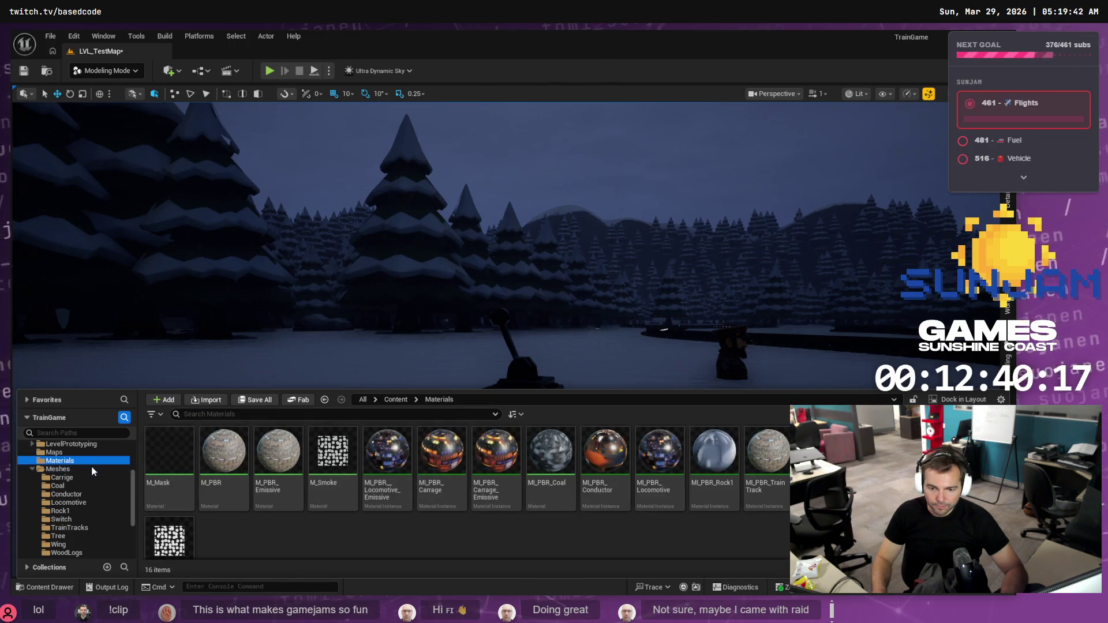
click(229, 459)
right_click(229, 459)
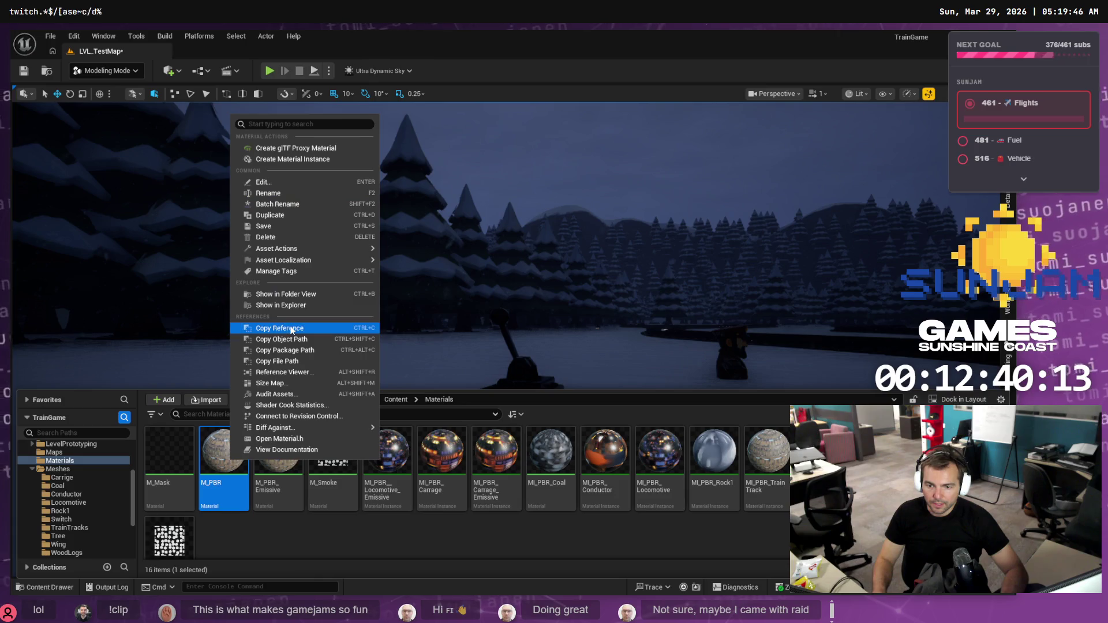
click(306, 159)
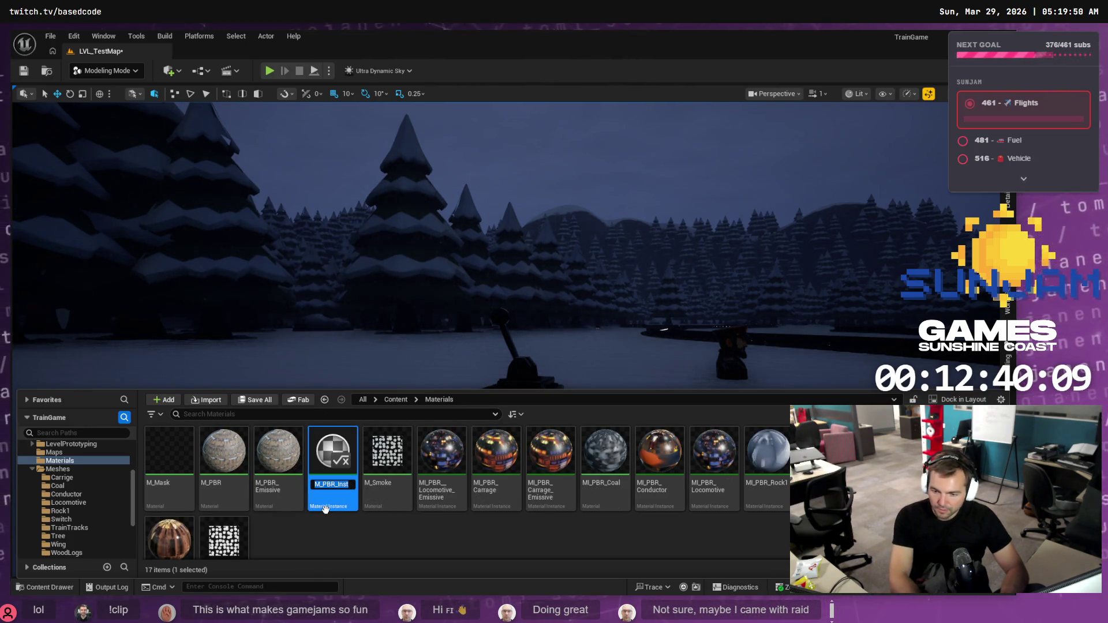
key(Return)
click(324, 508)
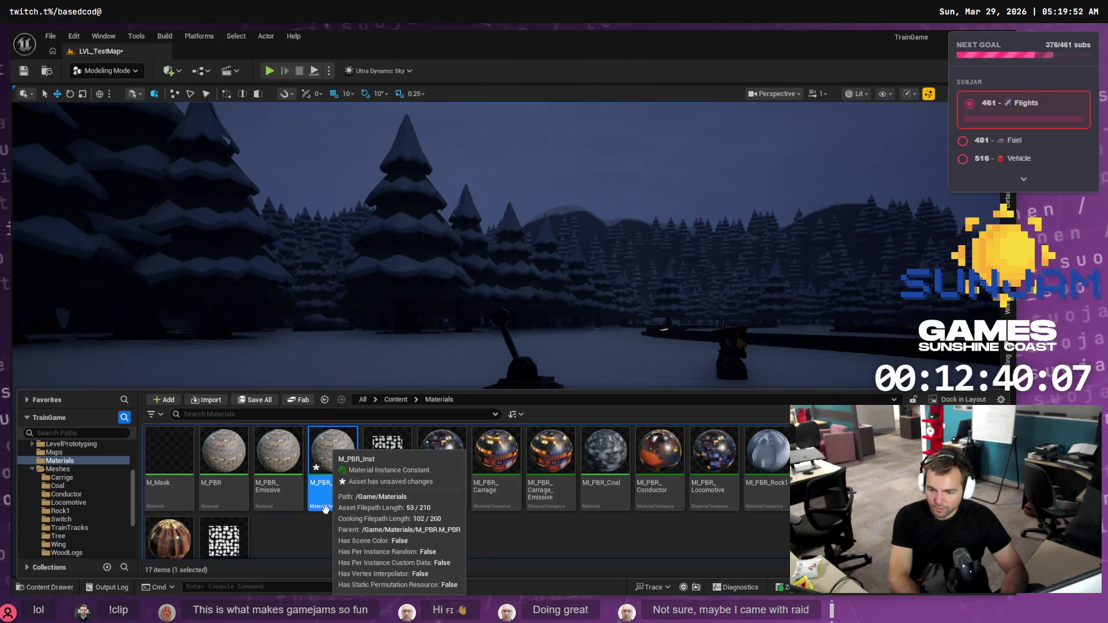
- Rename the instance from M_PBR_Inst to MI_PBR_Switch and open it
key(F2)
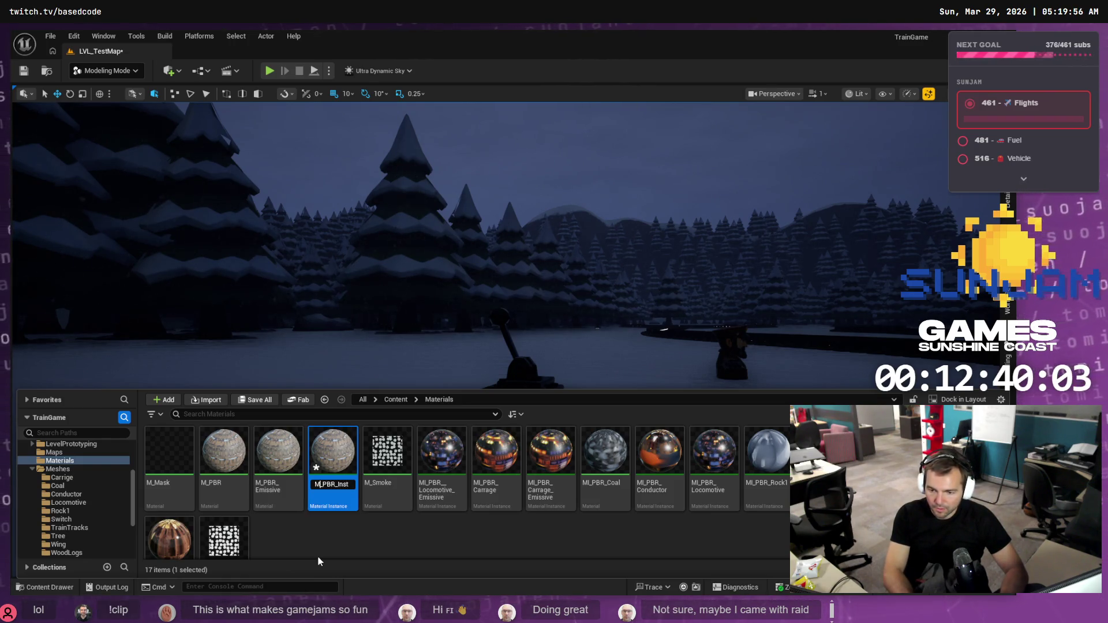
key(Home)
key(Right)
text(I)
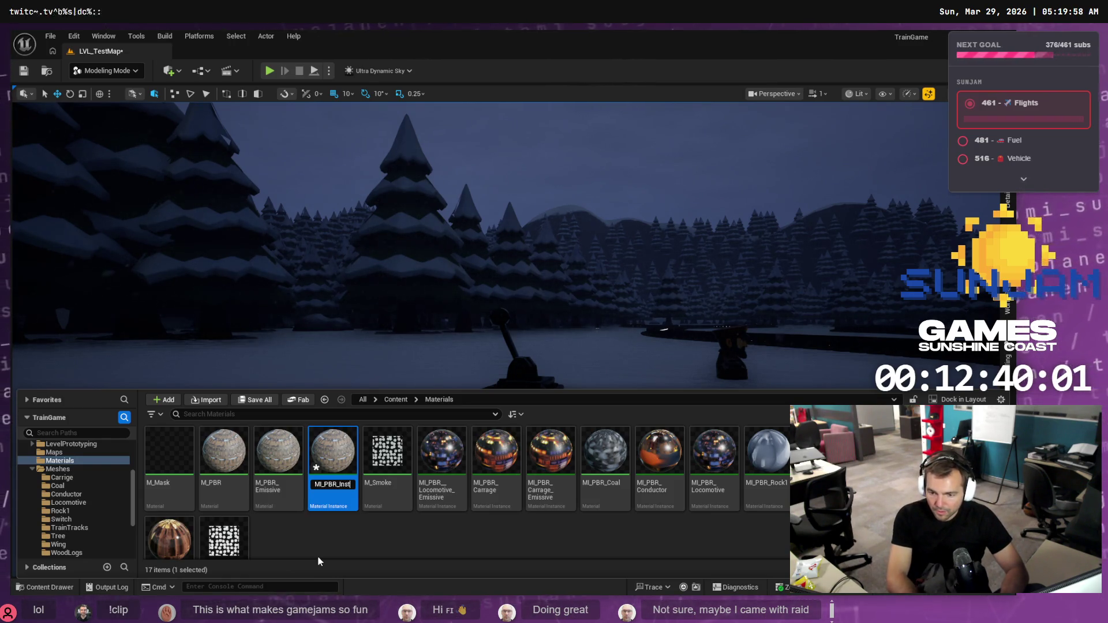
key(End)
key(BackSpace)
key(BackSpace)
key(BackSpace)
text(sw)
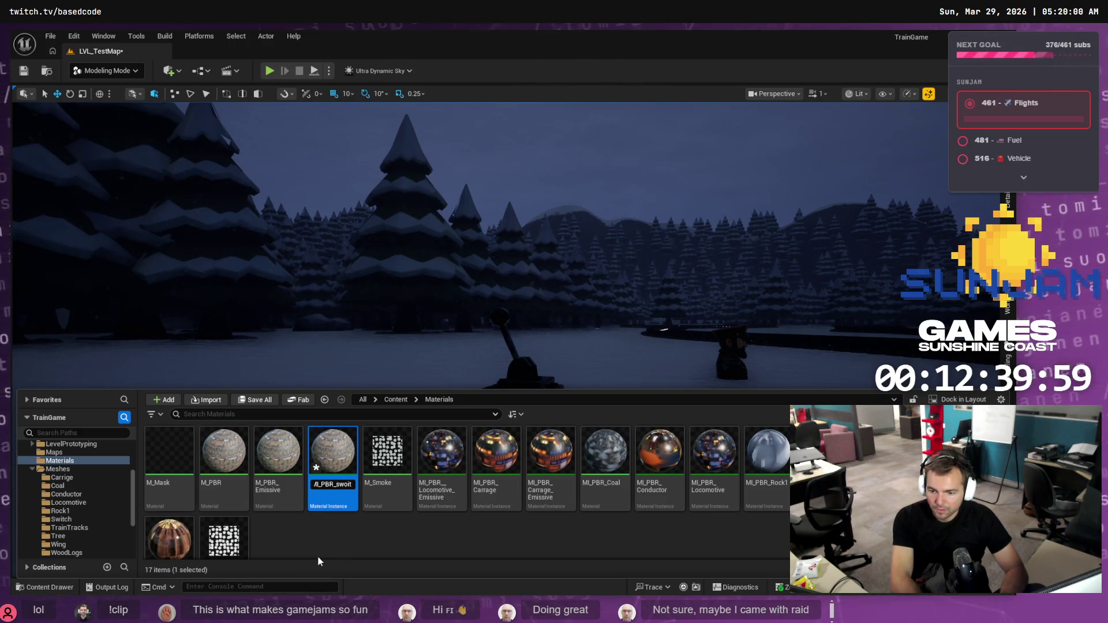
key(BackSpace)
key(BackSpace)
text(Sw)
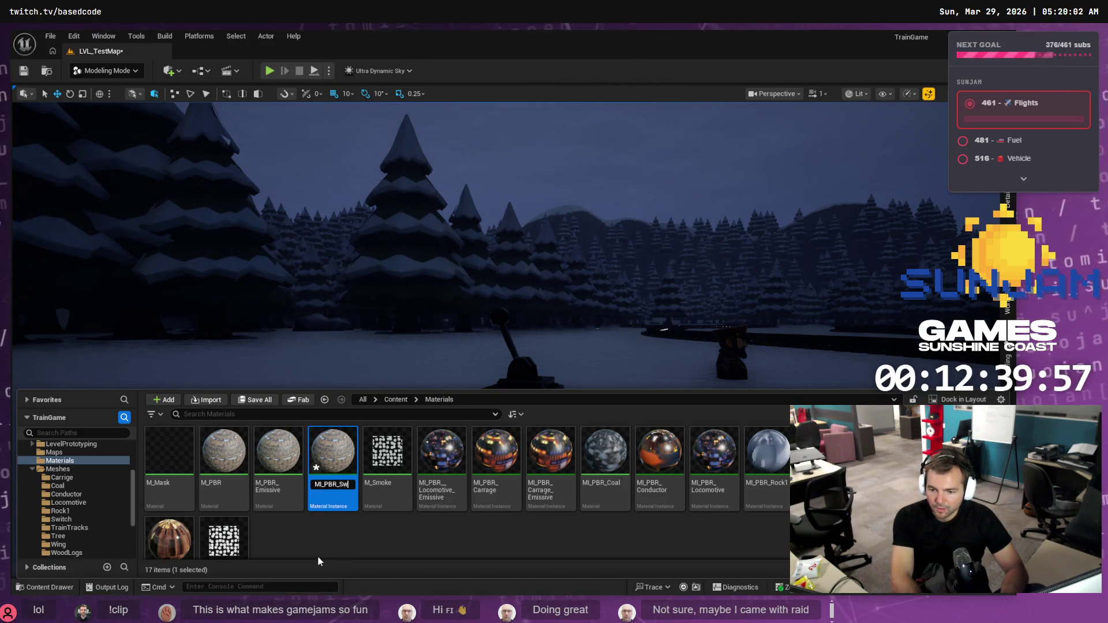
text(itch)
key(Return)
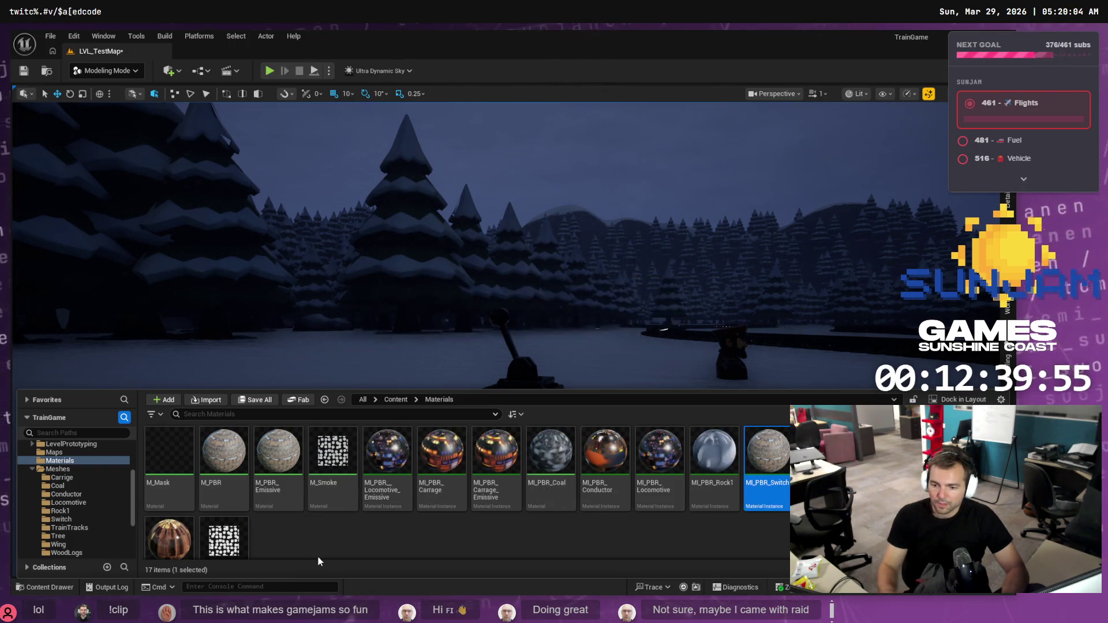
key(Return)
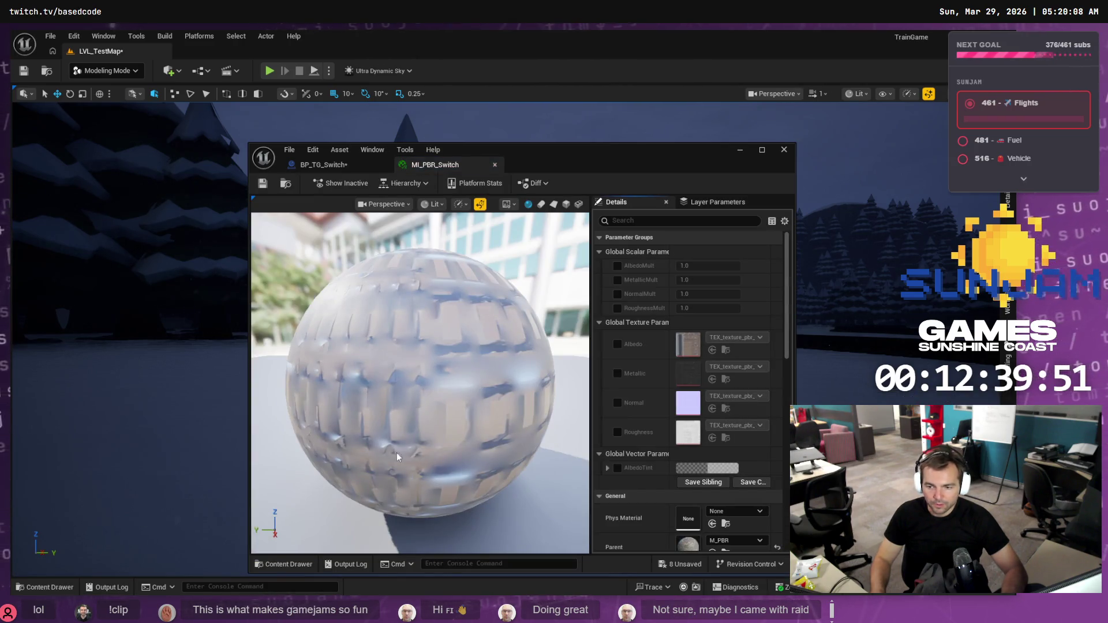
- Enable the Albedo, Metallic, Normal and Roughness texture overrides in MI_PBR_Switch
click(617, 344)
click(617, 373)
click(617, 403)
click(617, 432)
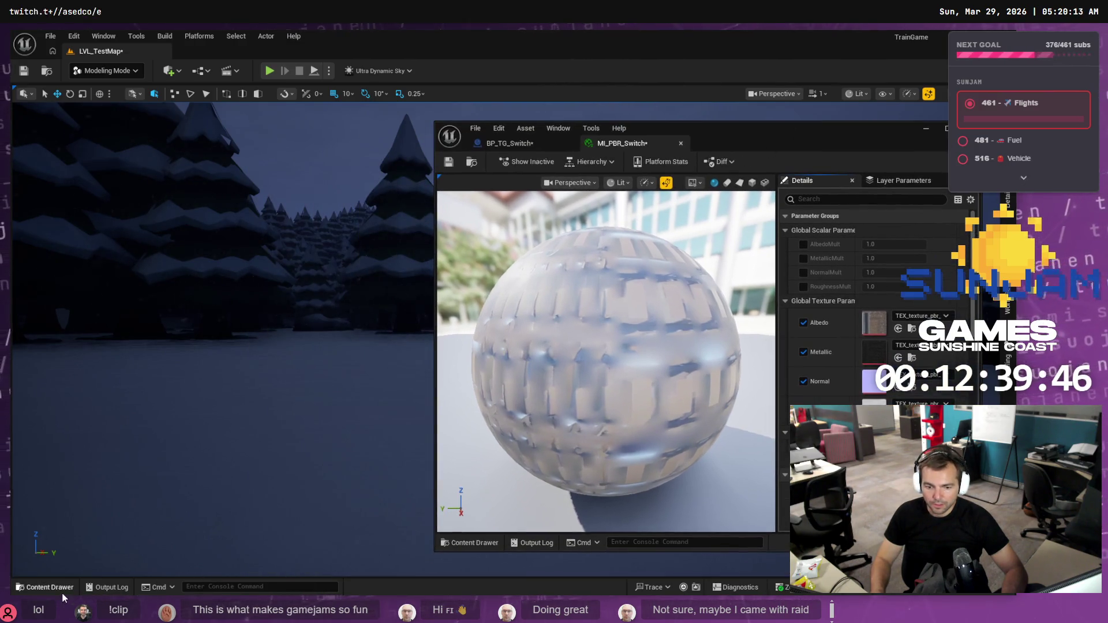
- Assign the Switch albedo, metallic, normal and roughness textures to their matching slots
click(61, 587)
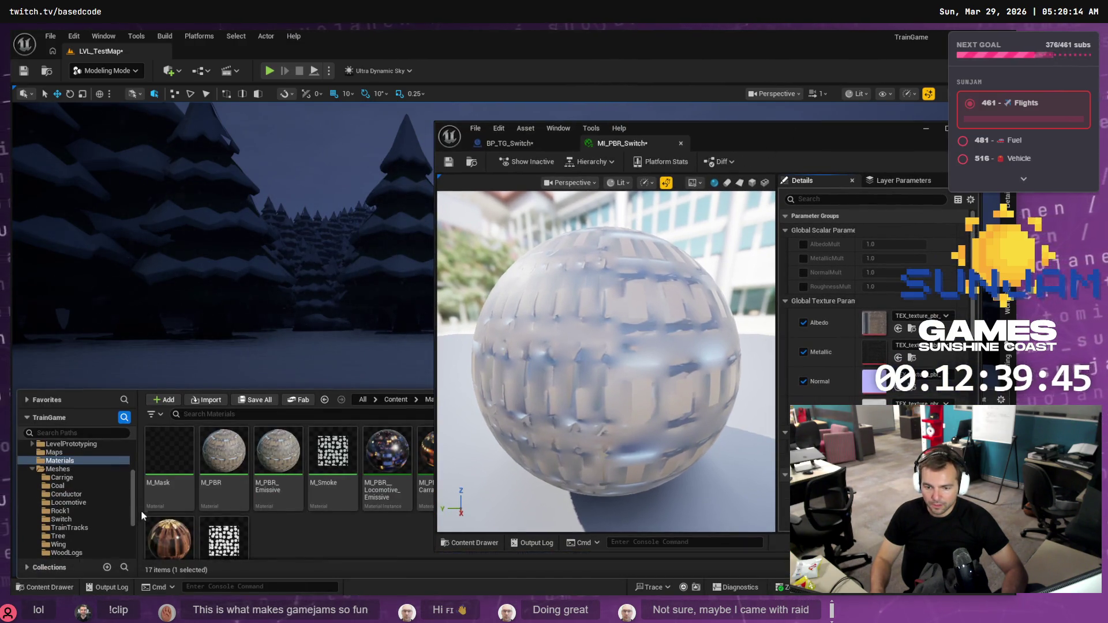
click(61, 520)
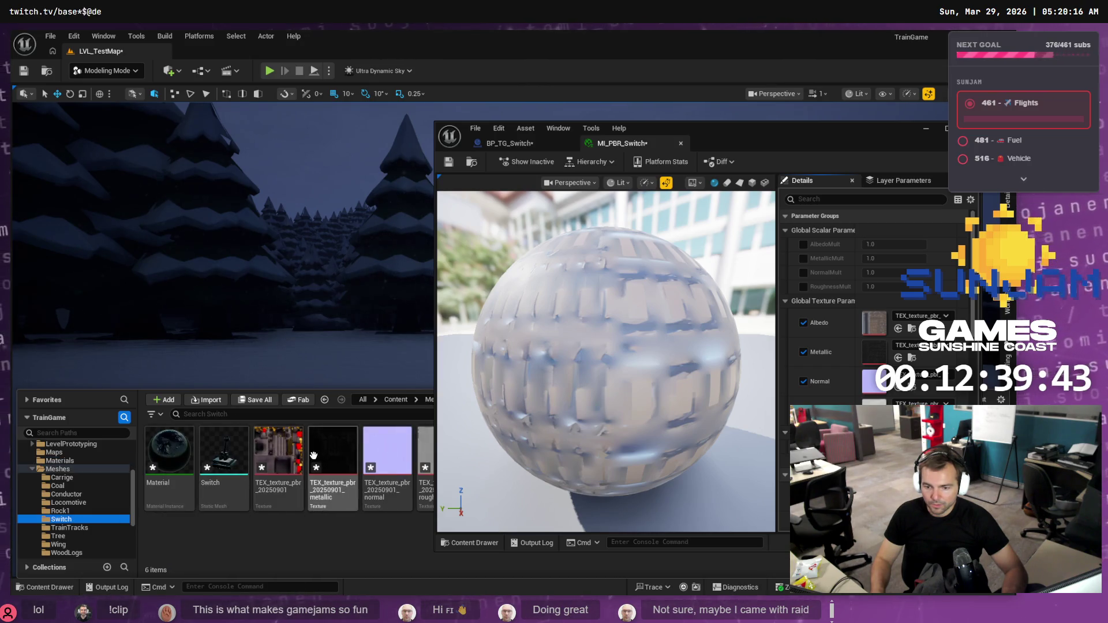
drag(279, 456, 866, 323)
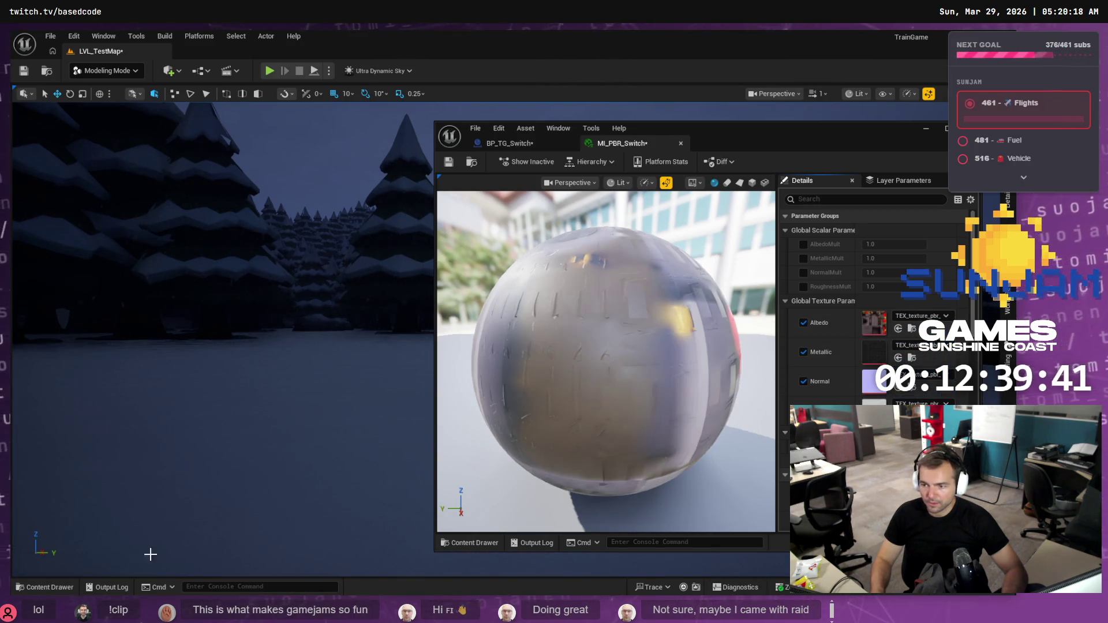
click(56, 588)
drag(332, 467, 883, 353)
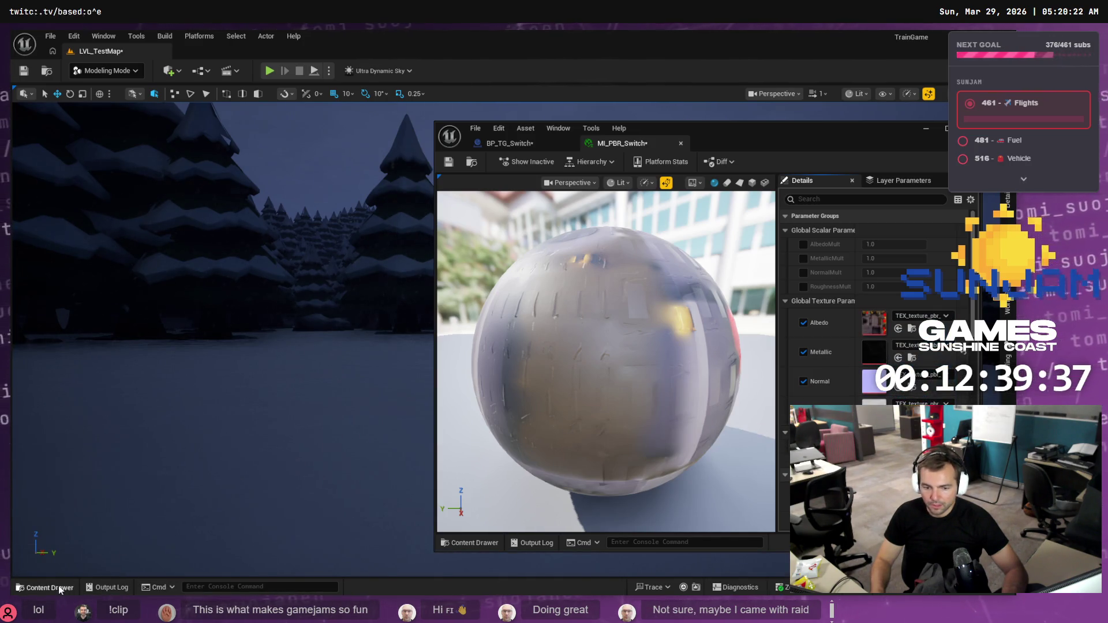
click(60, 587)
mouse_move(383, 459)
mouse_down()
mouse_move(871, 404)
mouse_move(881, 399)
mouse_move(874, 382)
mouse_up()
click(56, 587)
mouse_move(419, 489)
mouse_down()
mouse_move(439, 474)
mouse_move(874, 411)
mouse_up()
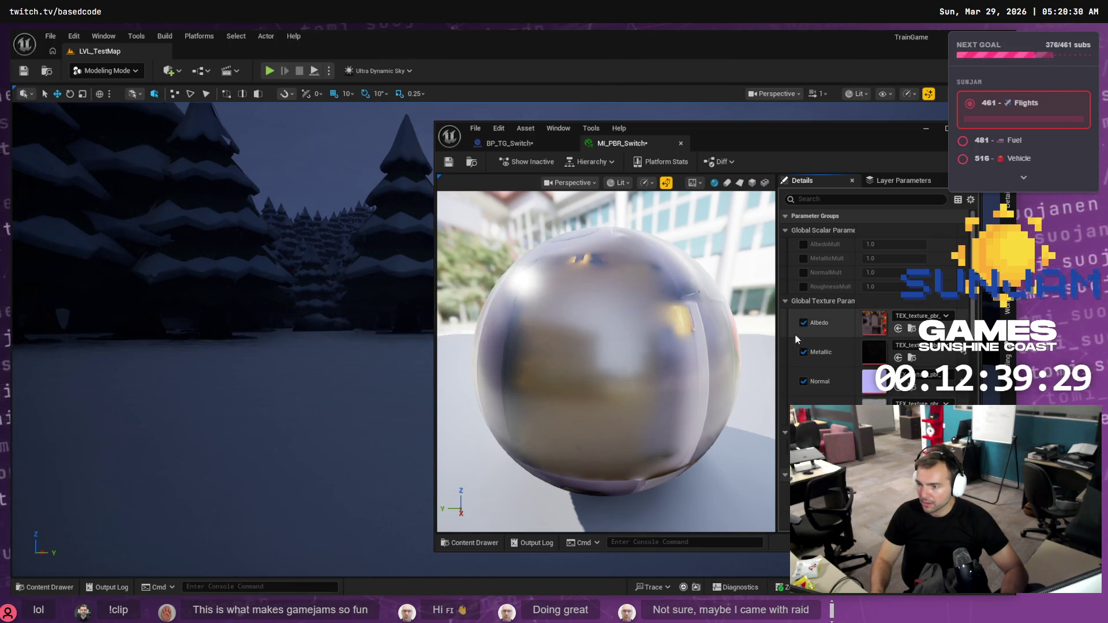
click(508, 143)
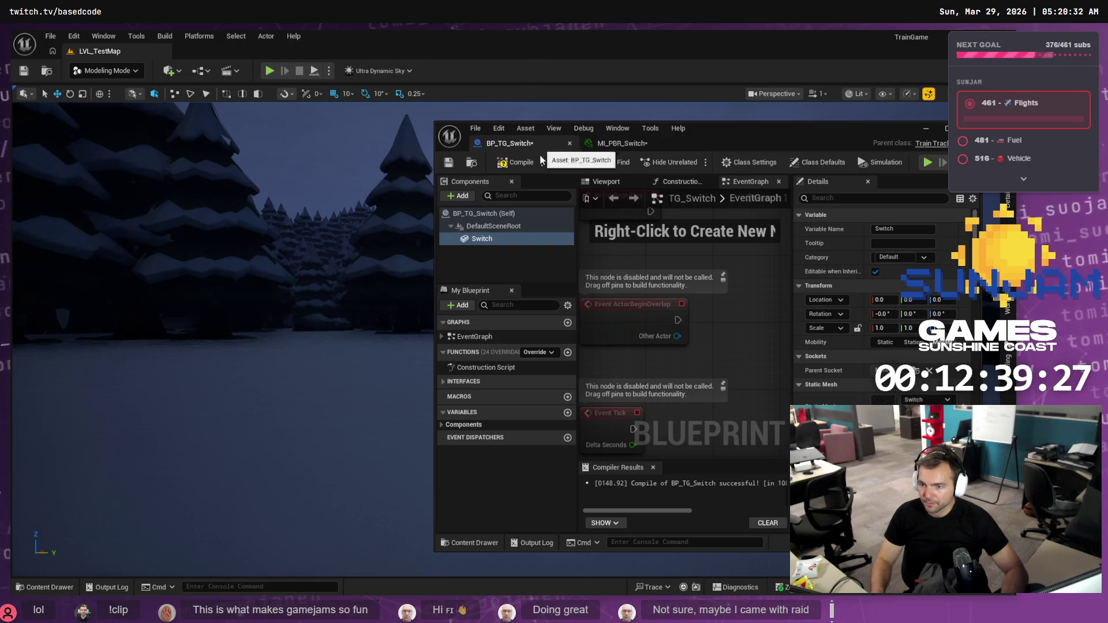
- Set MI_PBR_Switch as Element 0 material on BP_TG_Switch's Switch mesh and recompile
click(46, 587)
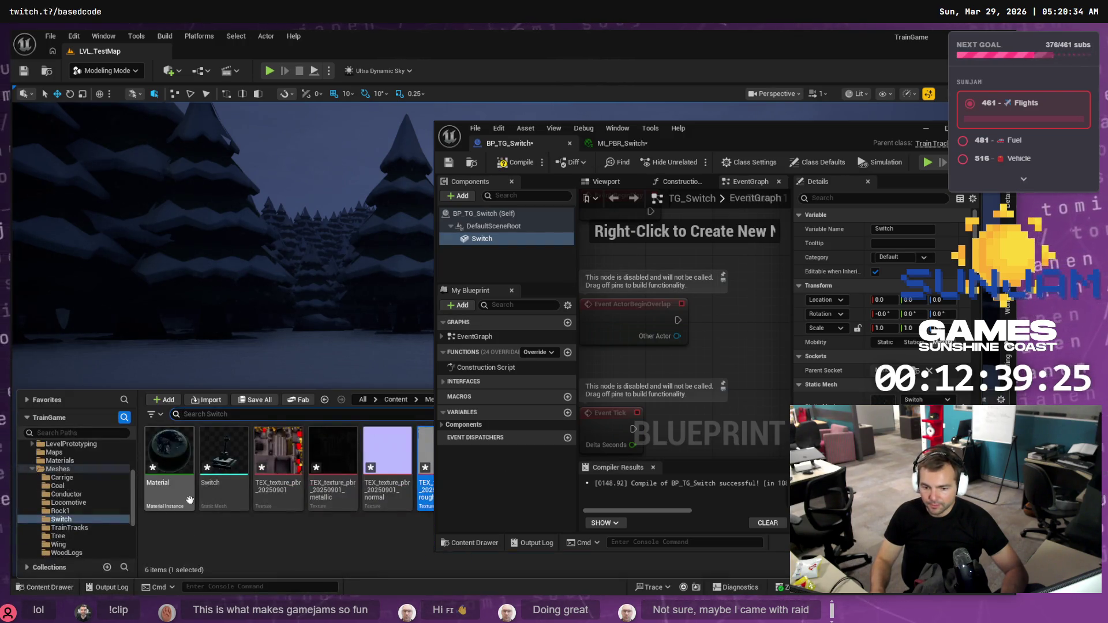
click(60, 460)
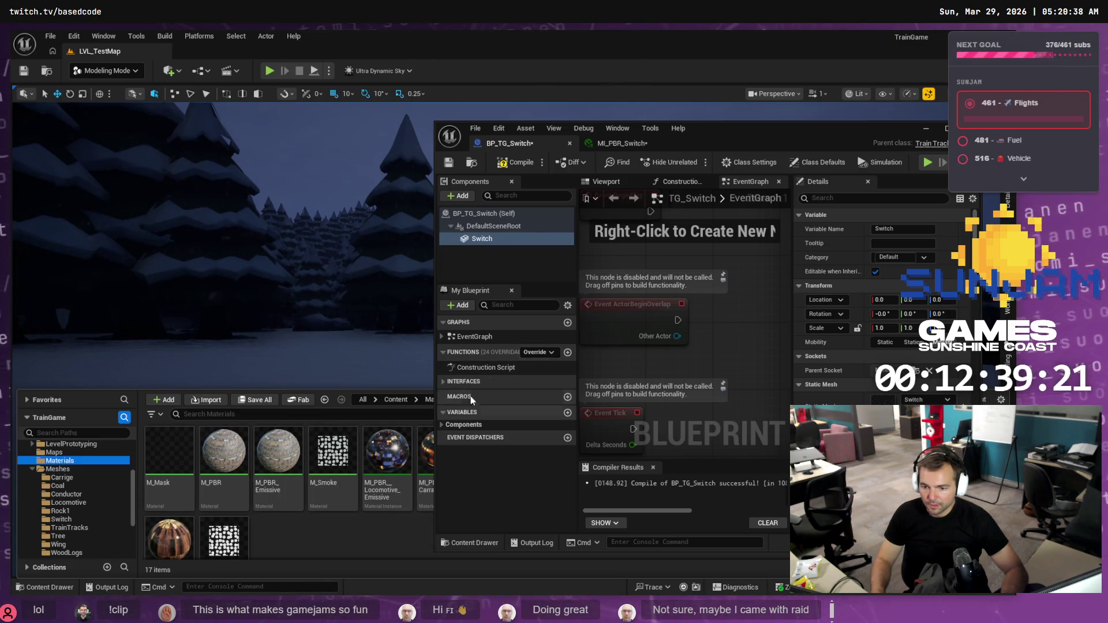
mouse_move(741, 131)
mouse_down()
mouse_move(884, 103)
mouse_move(129, 408)
mouse_move(389, 296)
mouse_move(410, 130)
mouse_move(467, 128)
mouse_up()
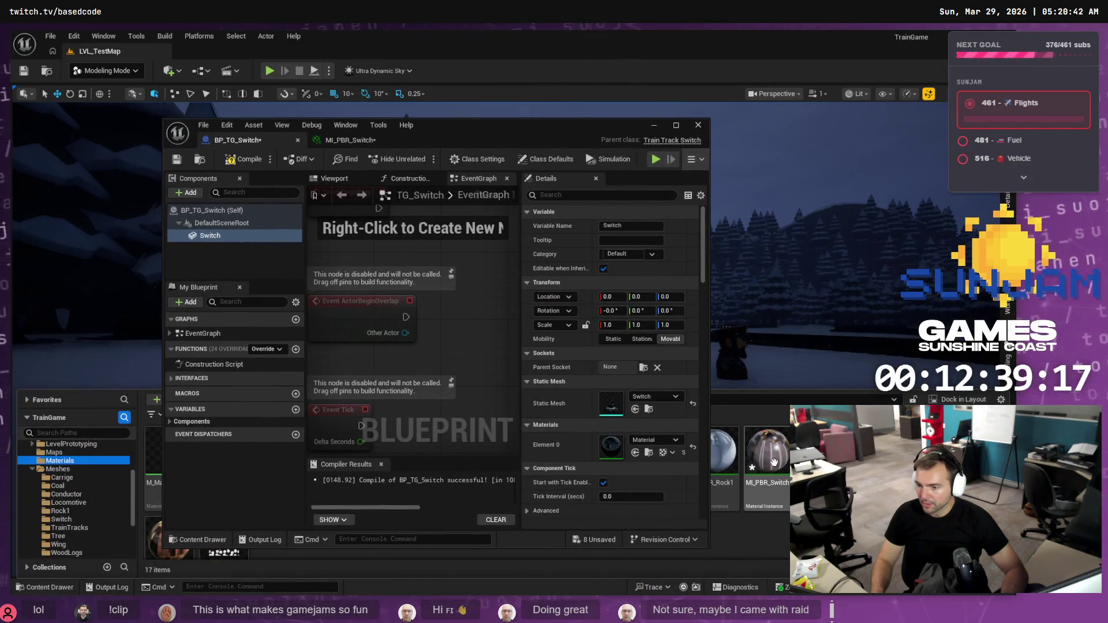
drag(776, 464, 612, 445)
mouse_move(517, 133)
mouse_down()
mouse_move(977, 193)
mouse_move(697, 165)
mouse_move(726, 141)
mouse_up()
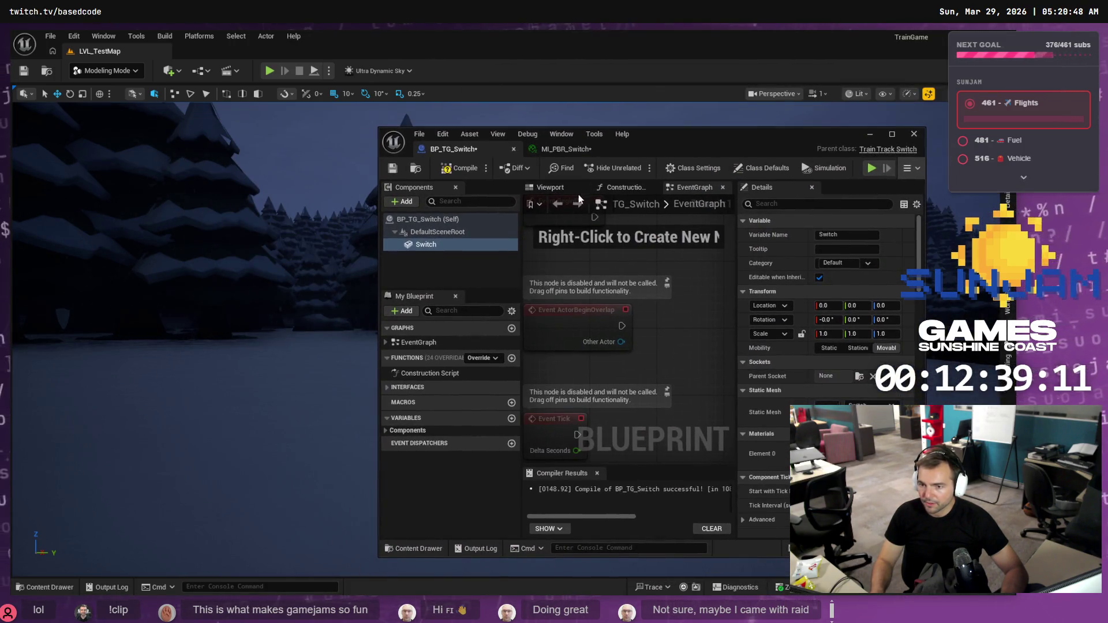
click(476, 170)
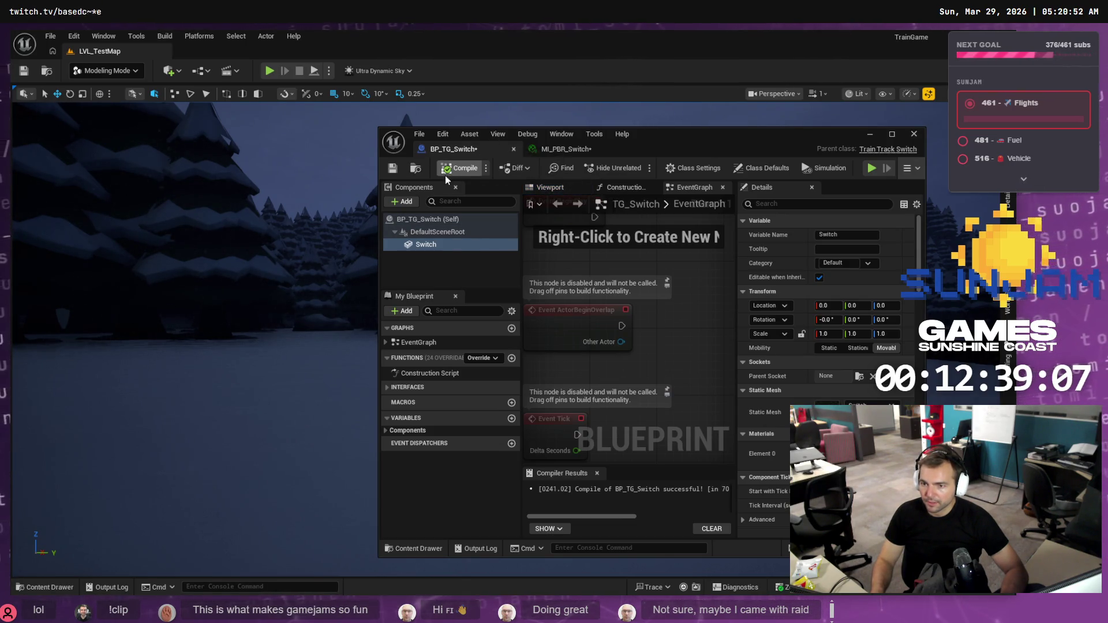
key(ctrl+space)
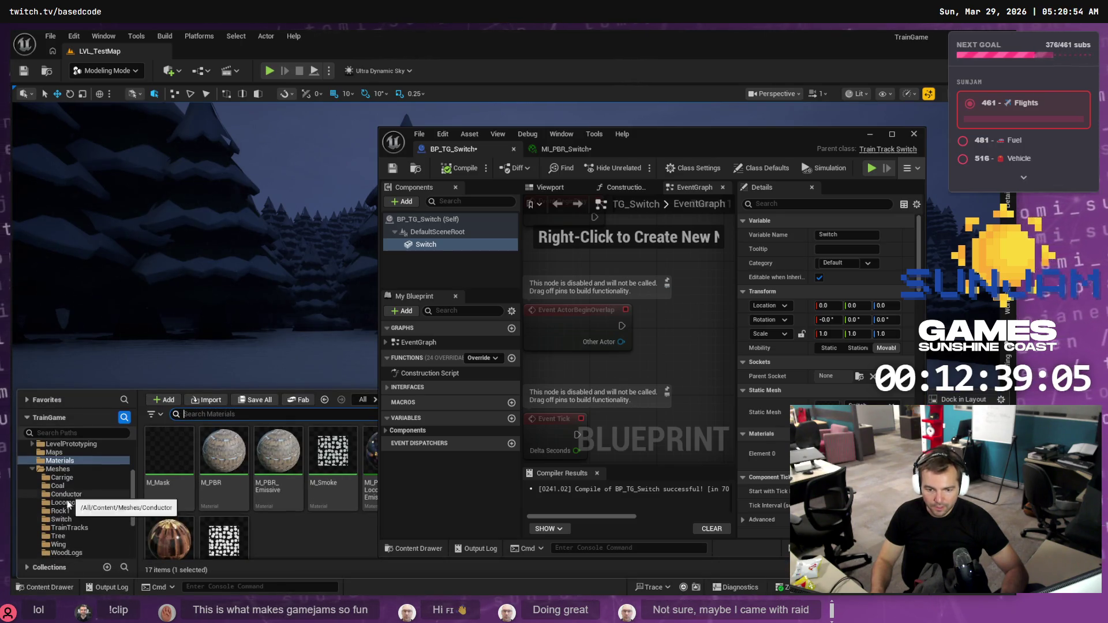
click(61, 519)
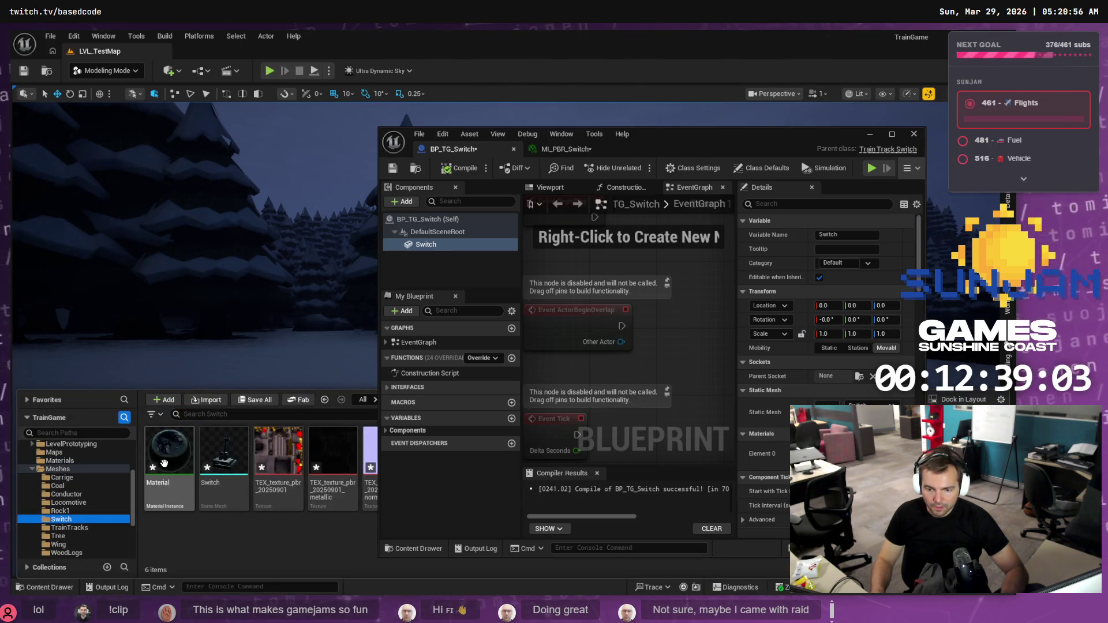
- Force-delete the Switch folder's old imported Material and close the material instance editor
right_click(165, 463)
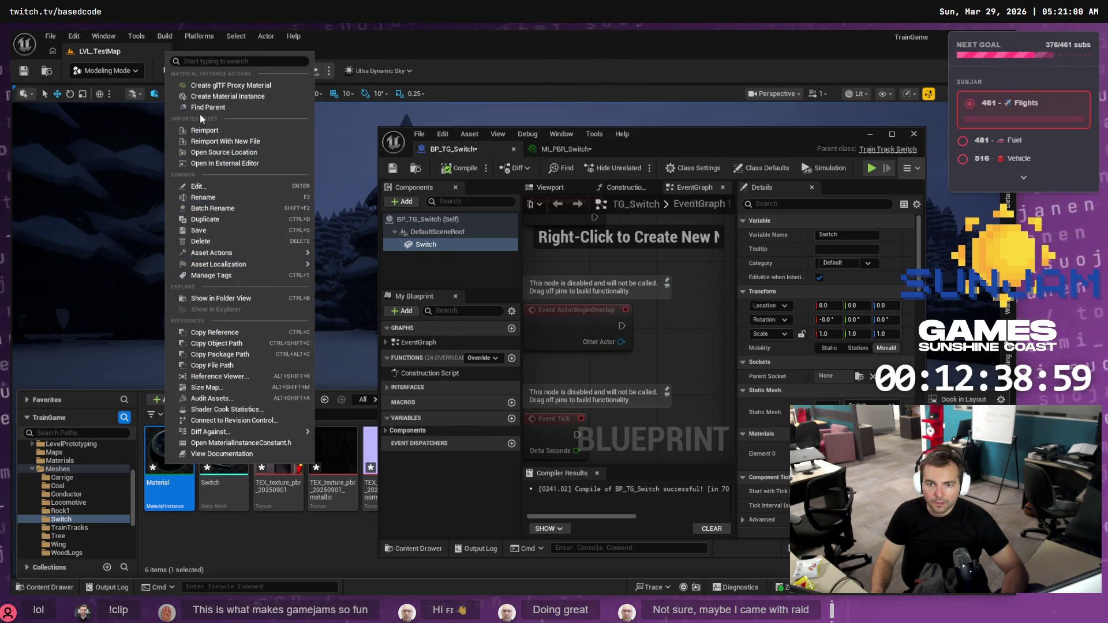
click(200, 241)
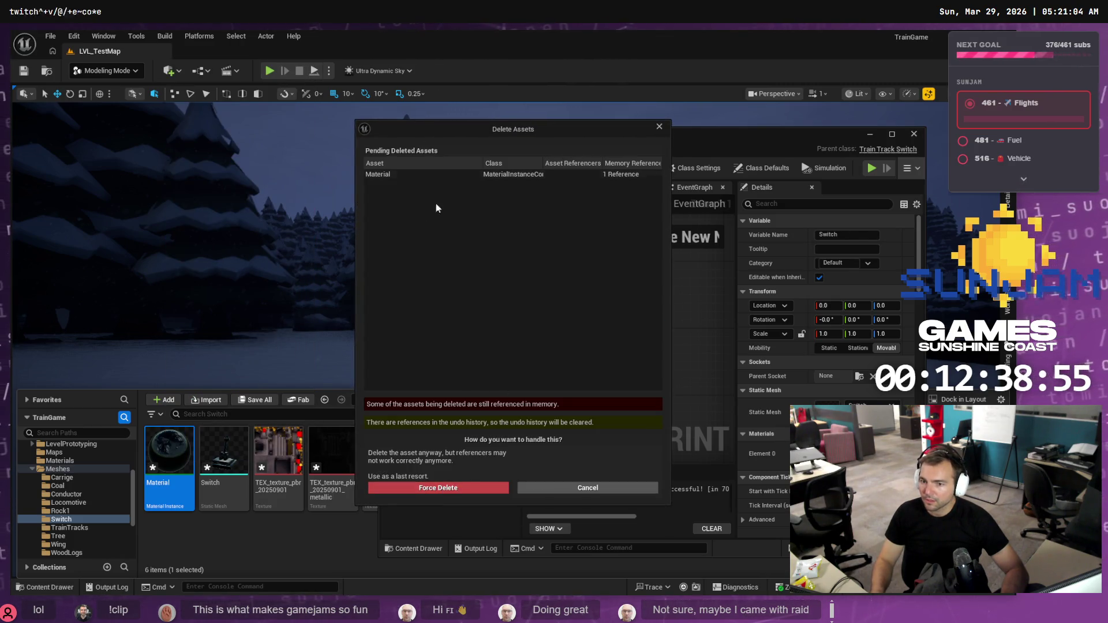
click(443, 174)
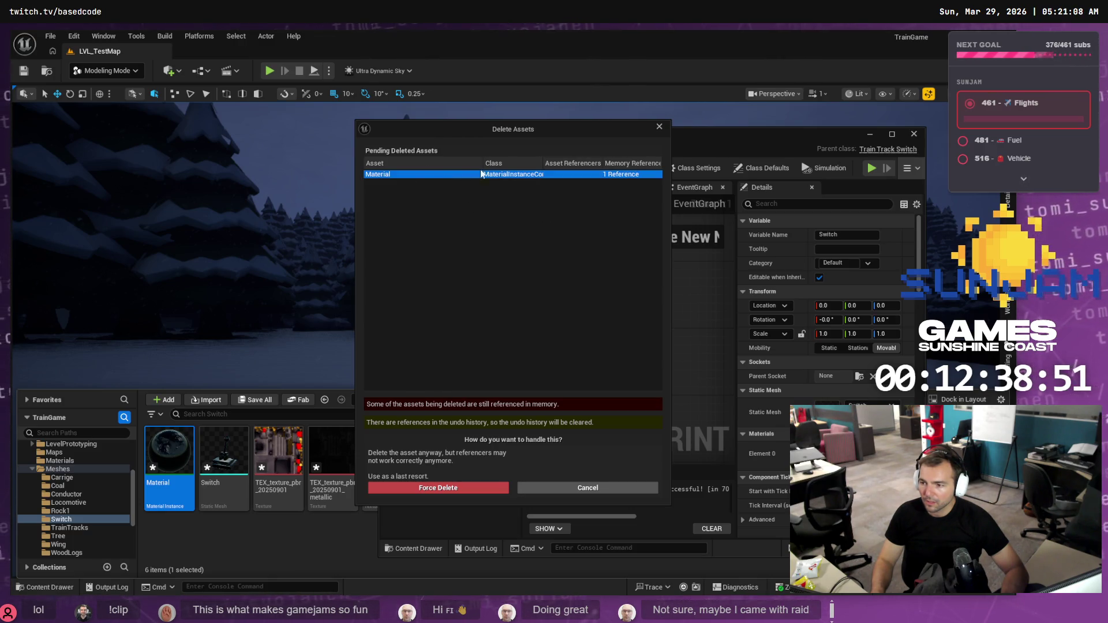
click(438, 490)
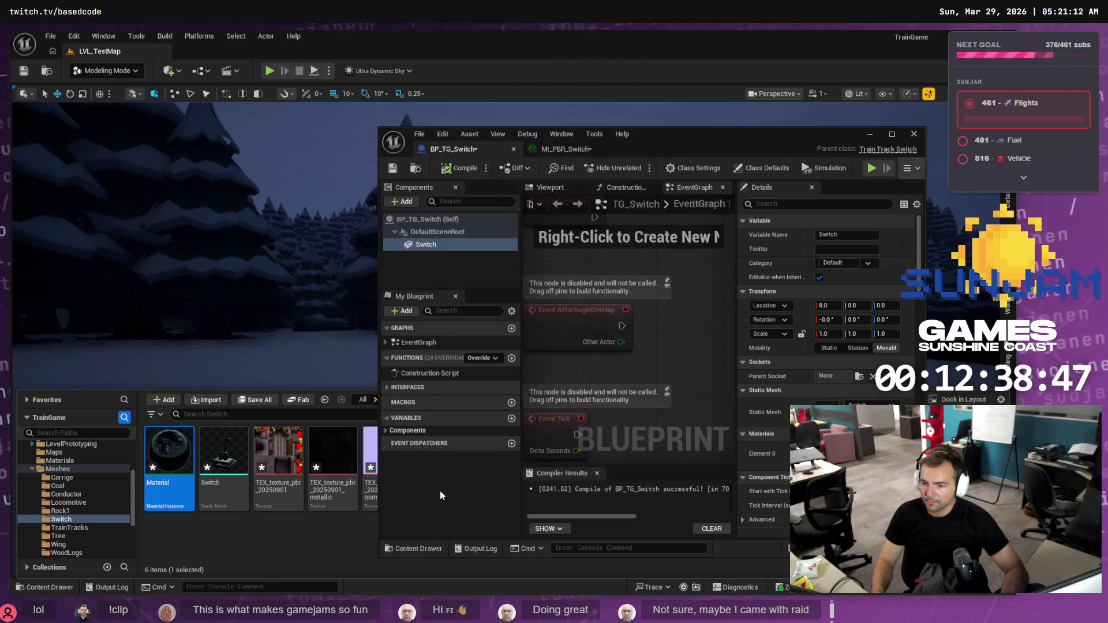
click(912, 135)
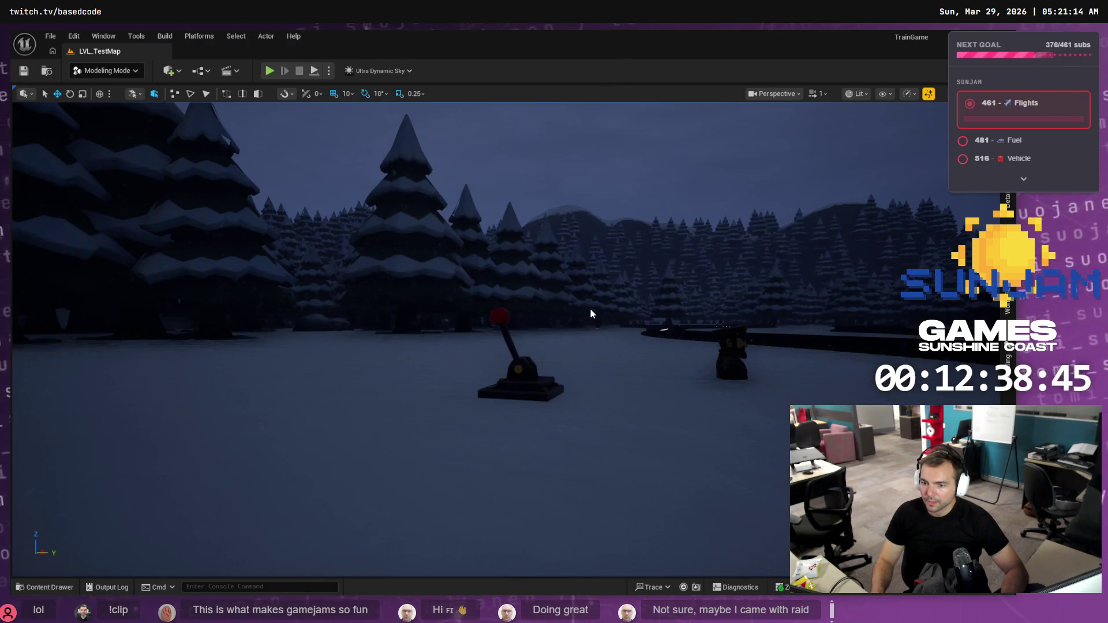
- Select the lever in the level, then bring the Fork Git client to the front
click(536, 369)
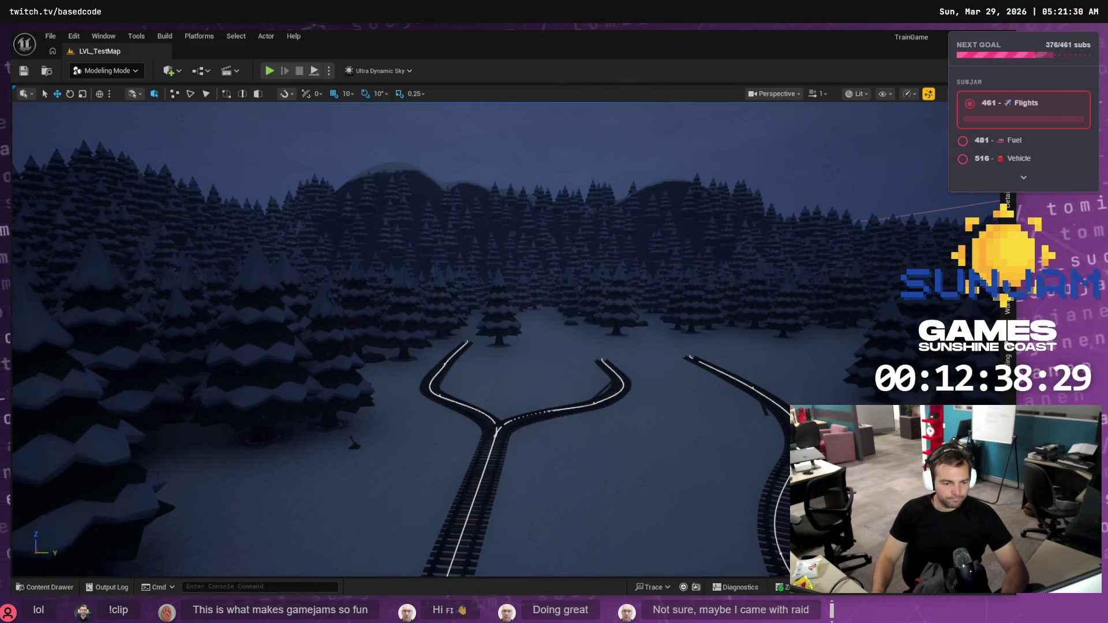
key(alt+Tab)
click(279, 434)
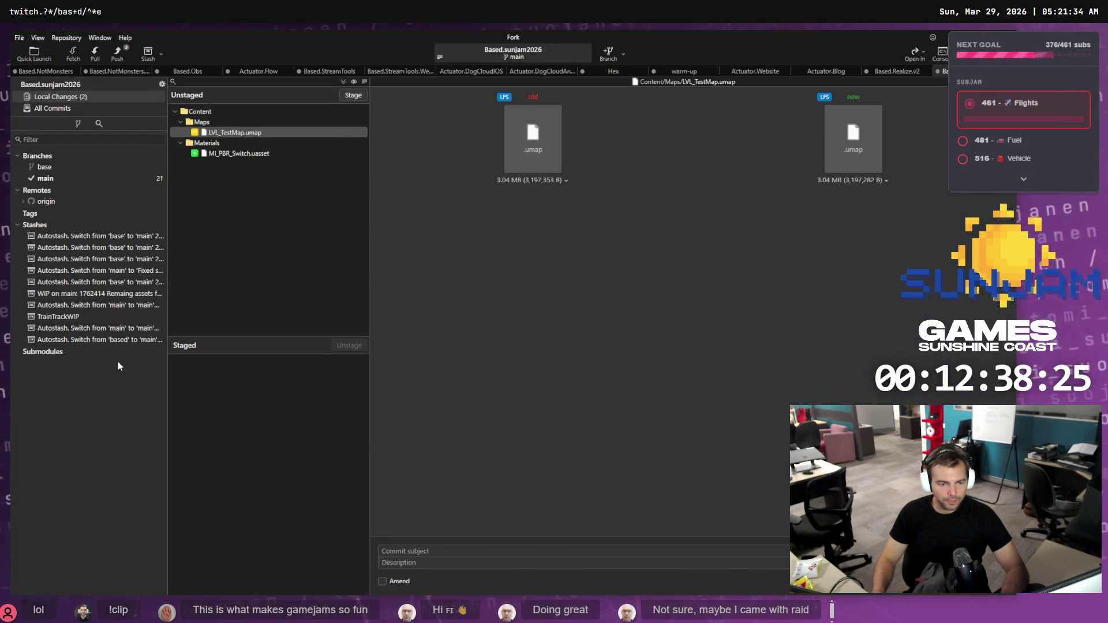
- Review the MI_PBR_Switch and LVL_TestMap changes, then save all seven modified assets in Unreal
click(277, 153)
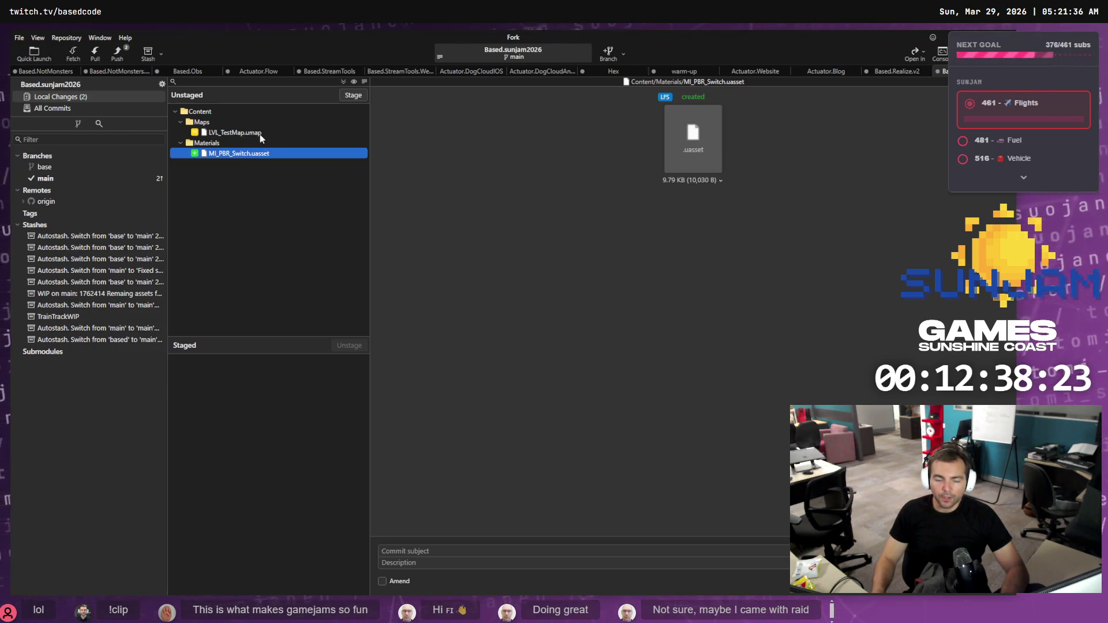
click(260, 134)
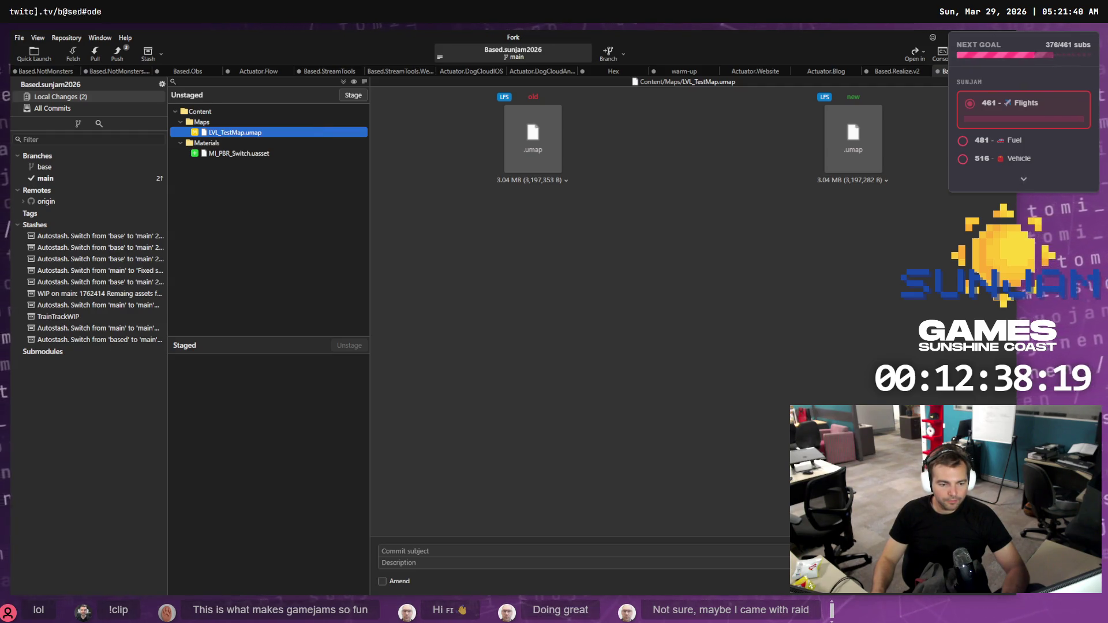
key(alt+Tab)
key(ctrl+shift+s)
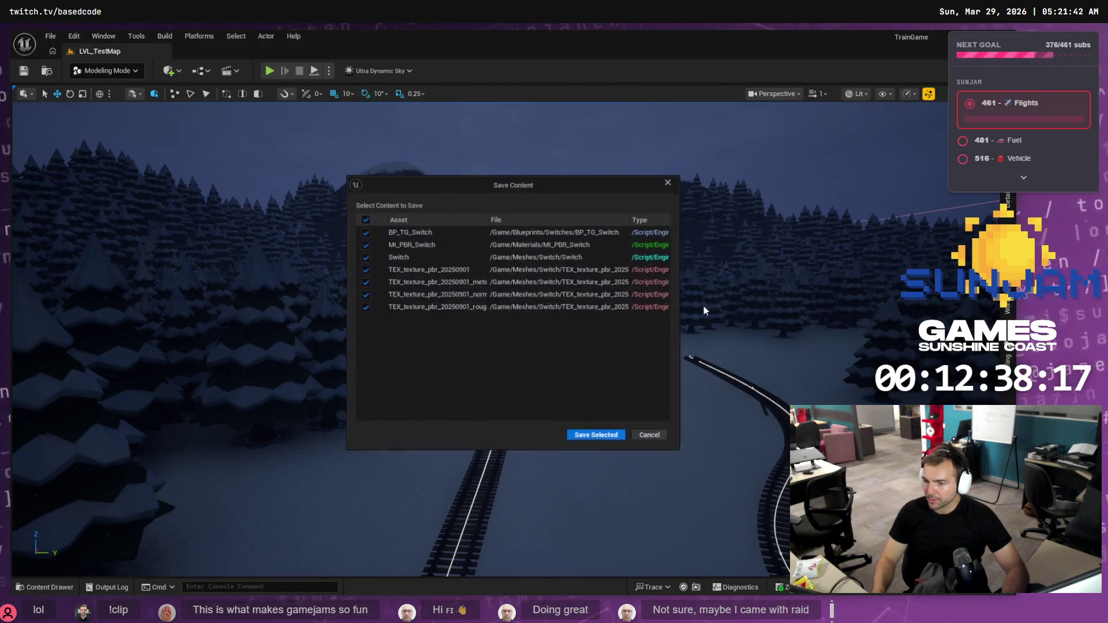
click(593, 439)
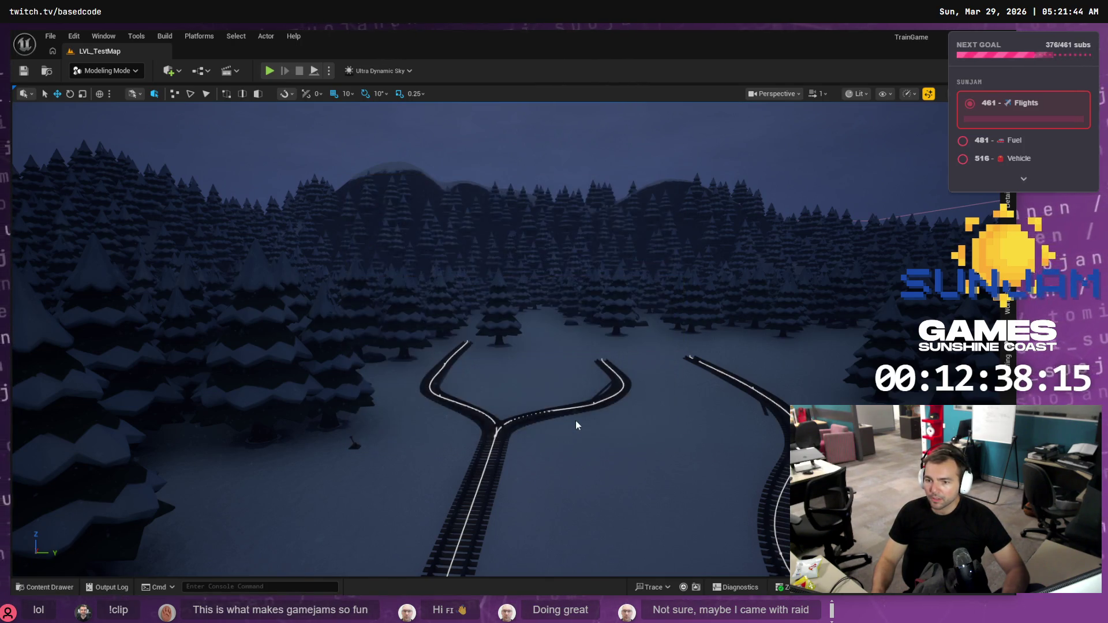
- Stage the five Switch mesh files, MI_PBR_Switch and BP_TG_Switch, and write the commit message
key(alt+Tab)
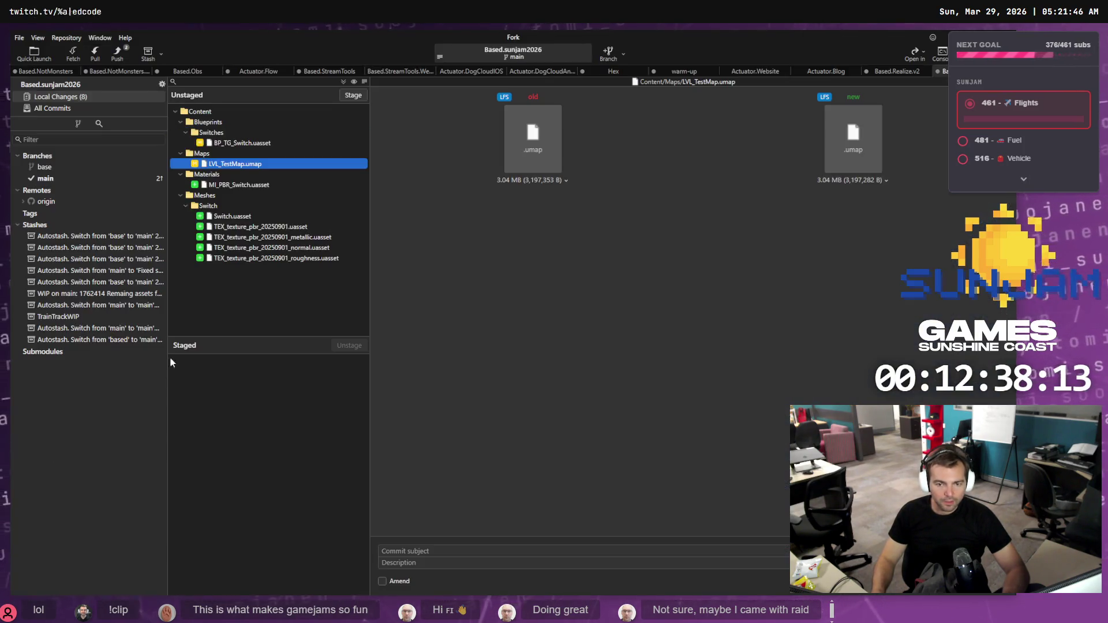
click(220, 216)
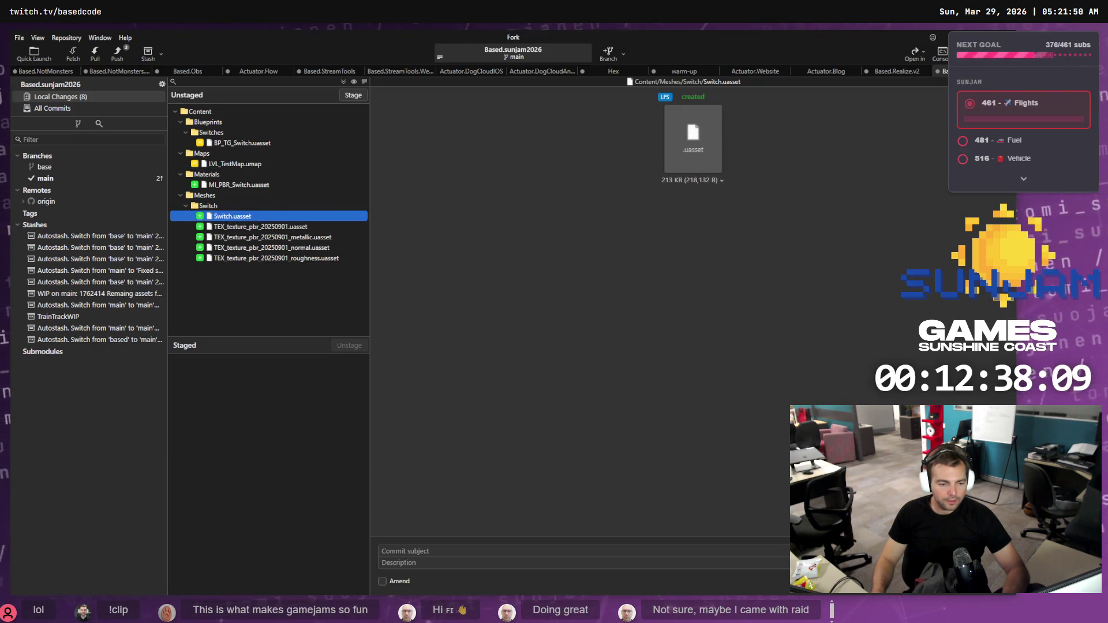
shift+click(257, 259)
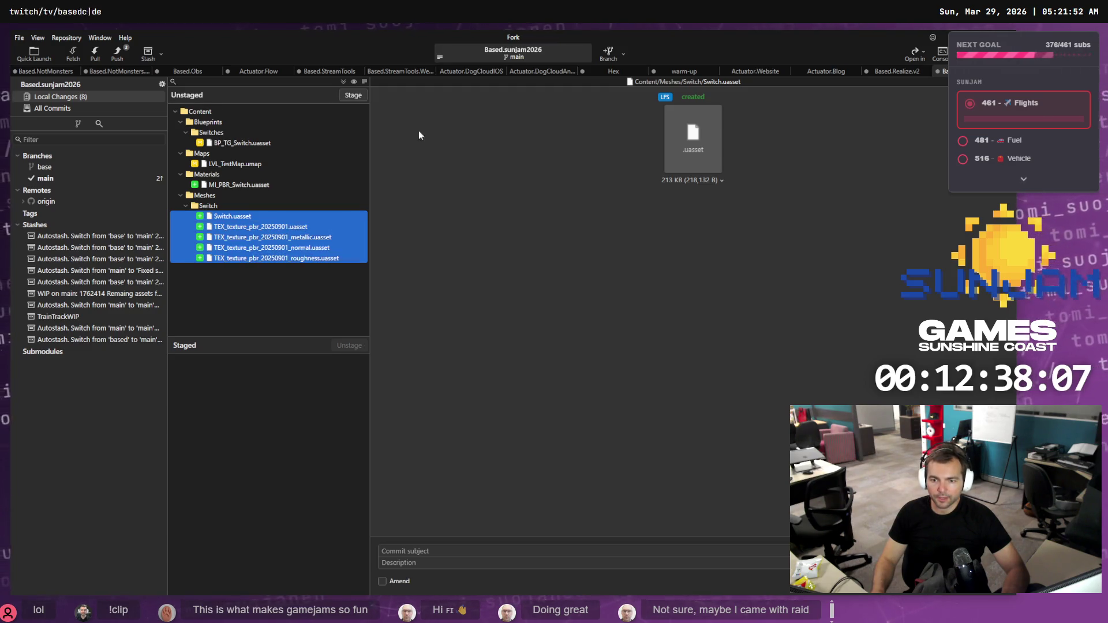
click(356, 96)
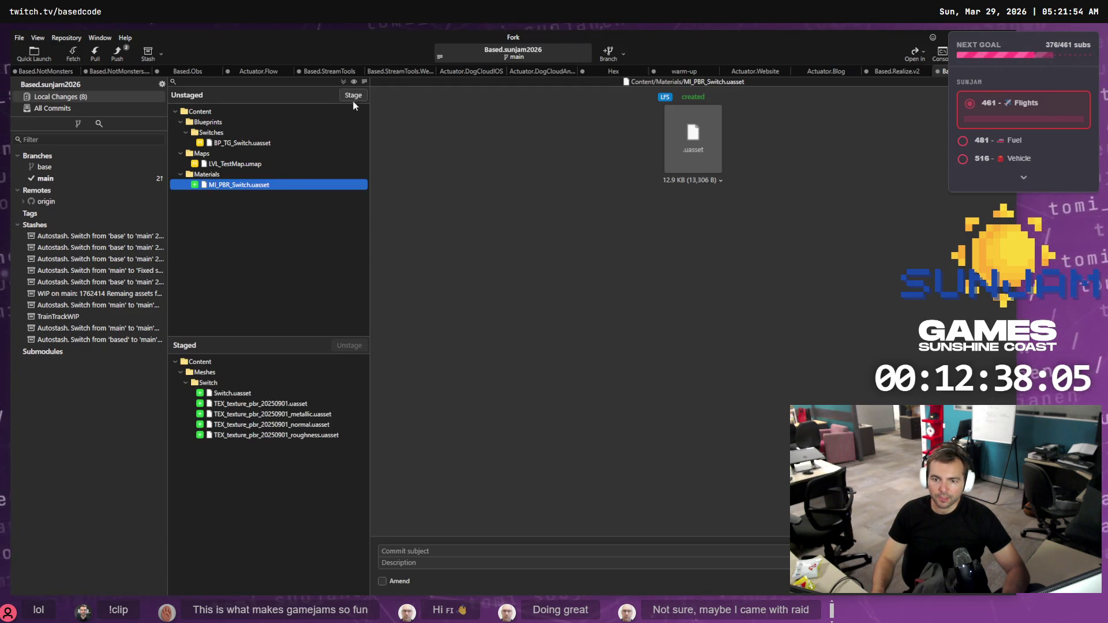
click(356, 97)
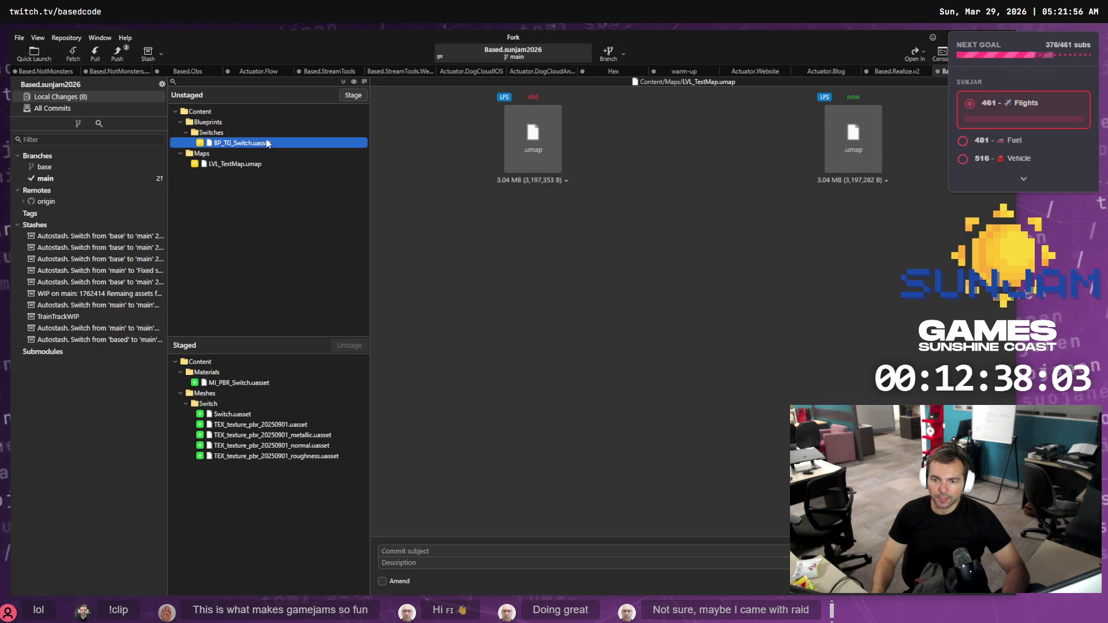
click(352, 95)
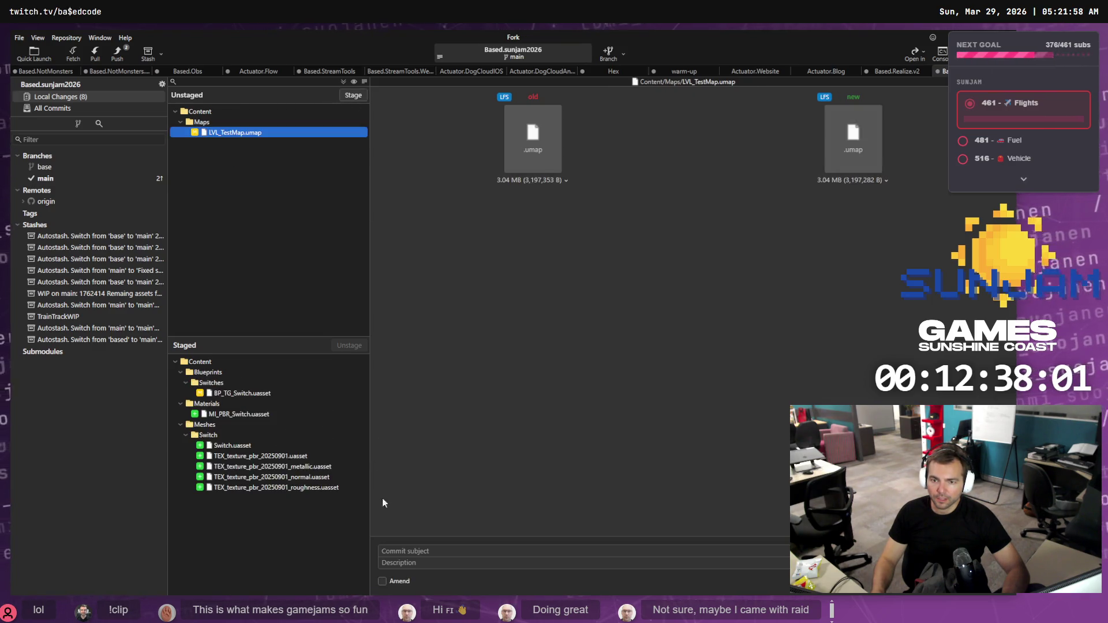
click(393, 550)
text(Added s)
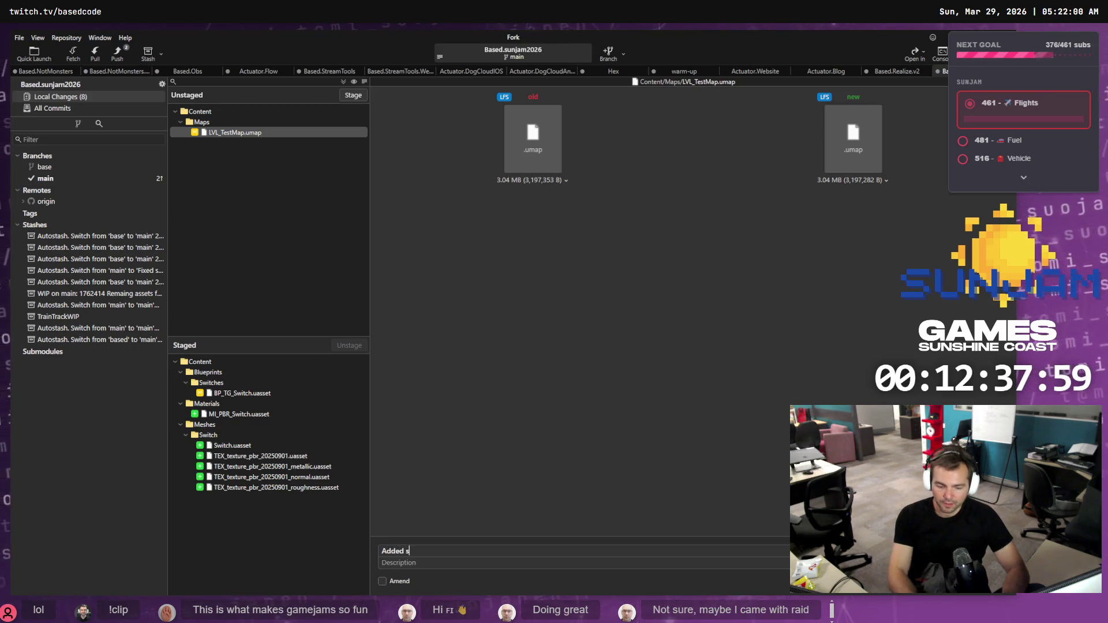
text(twitch as)
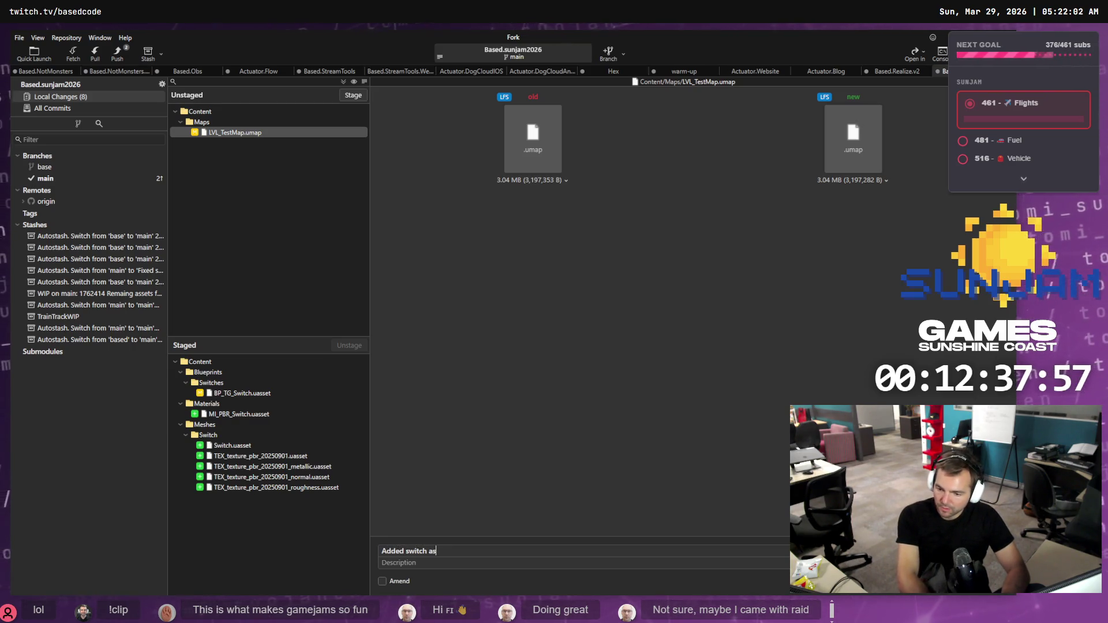
text(me.)
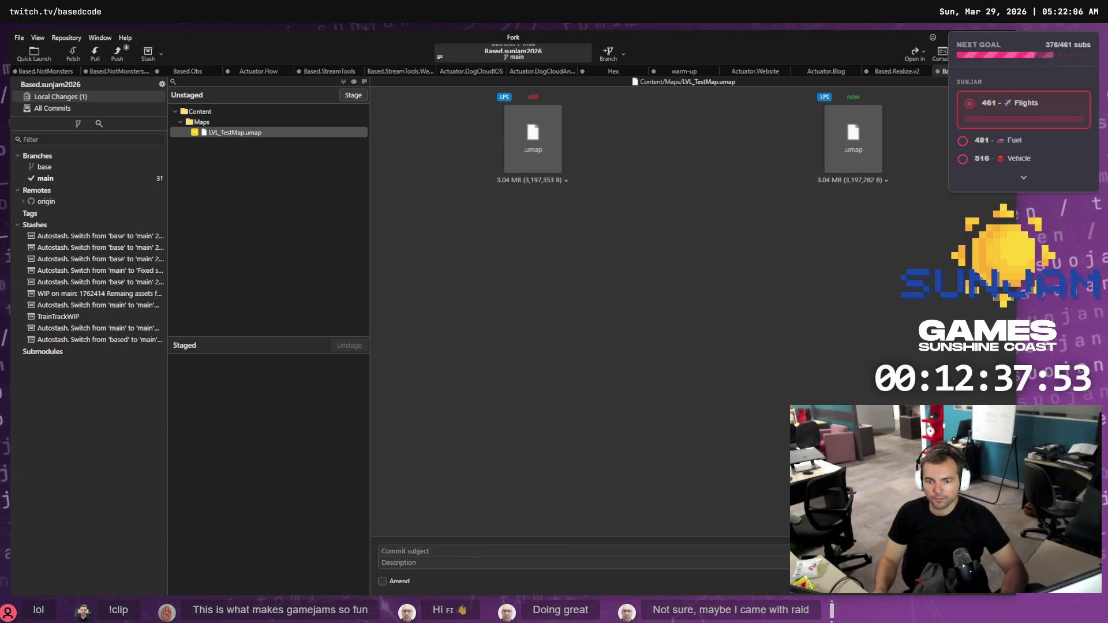
- Commit 'Added switch asset to game.' and push main to origin
click(64, 178)
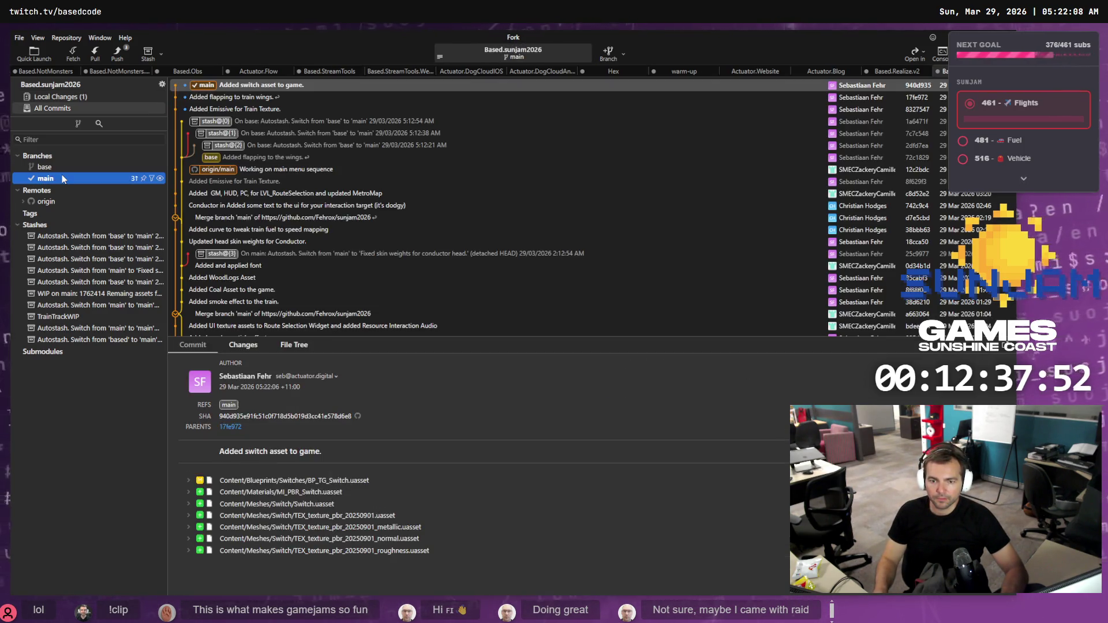
right_click(206, 86)
mouse_move(259, 90)
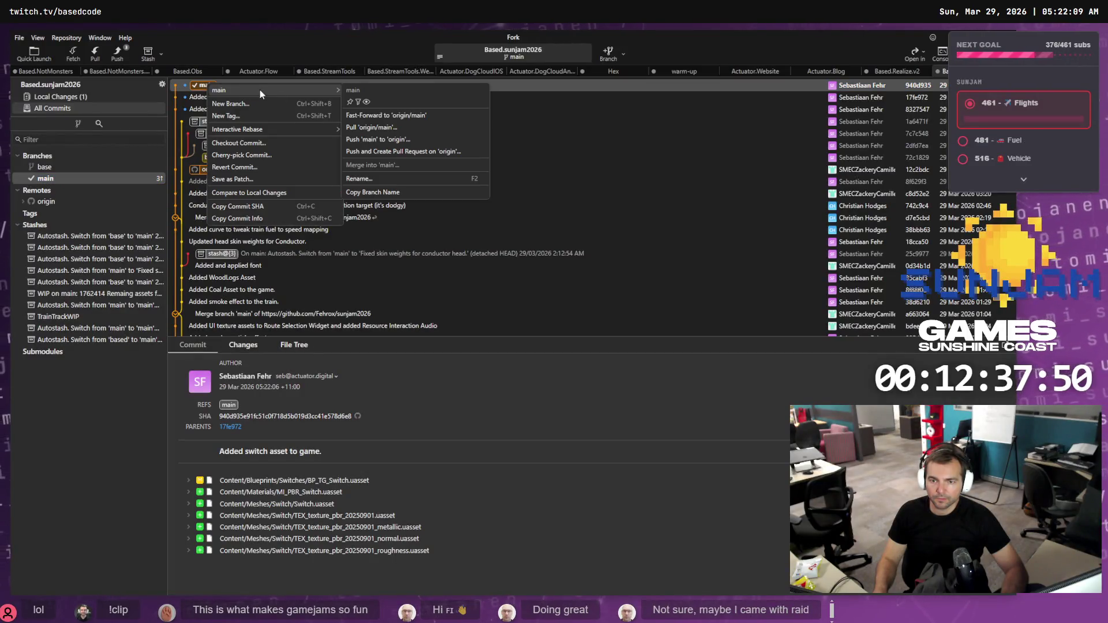
click(378, 139)
click(576, 346)
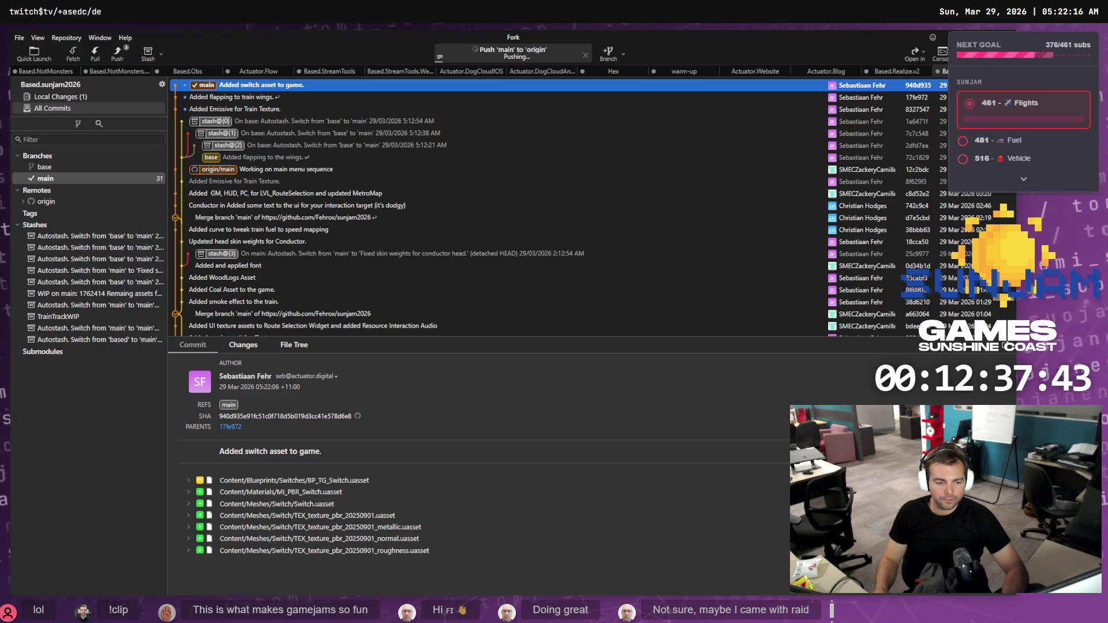
key(alt+Tab)
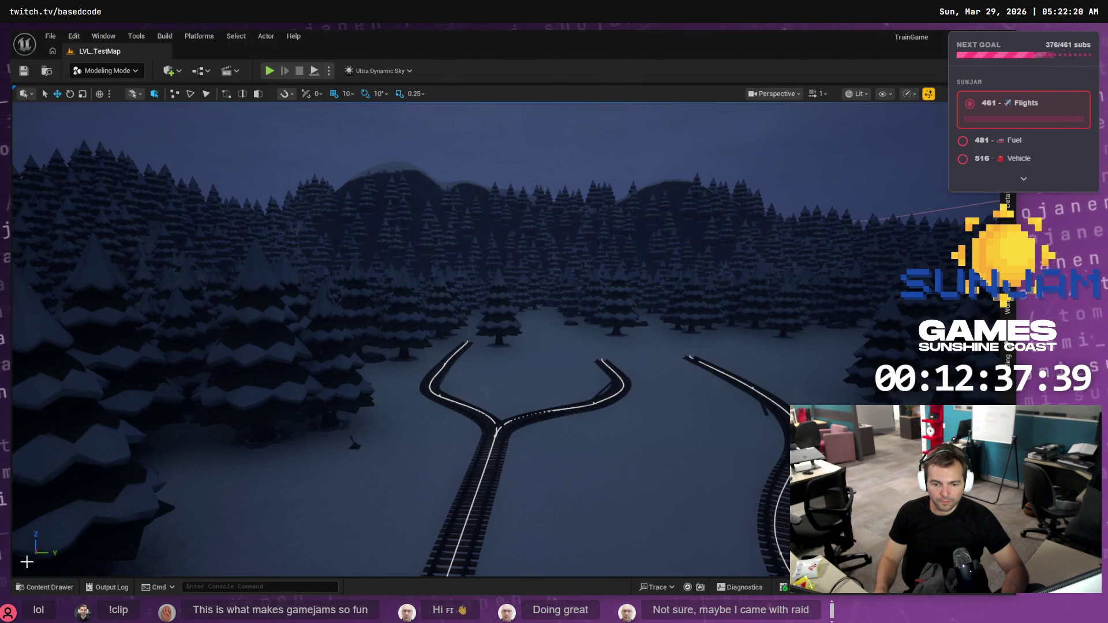
- Rename the Switch static mesh to SM_Switch in the Content Drawer
click(29, 587)
click(160, 473)
click(160, 482)
key(Home)
text(SM_)
key(Return)
key(F2)
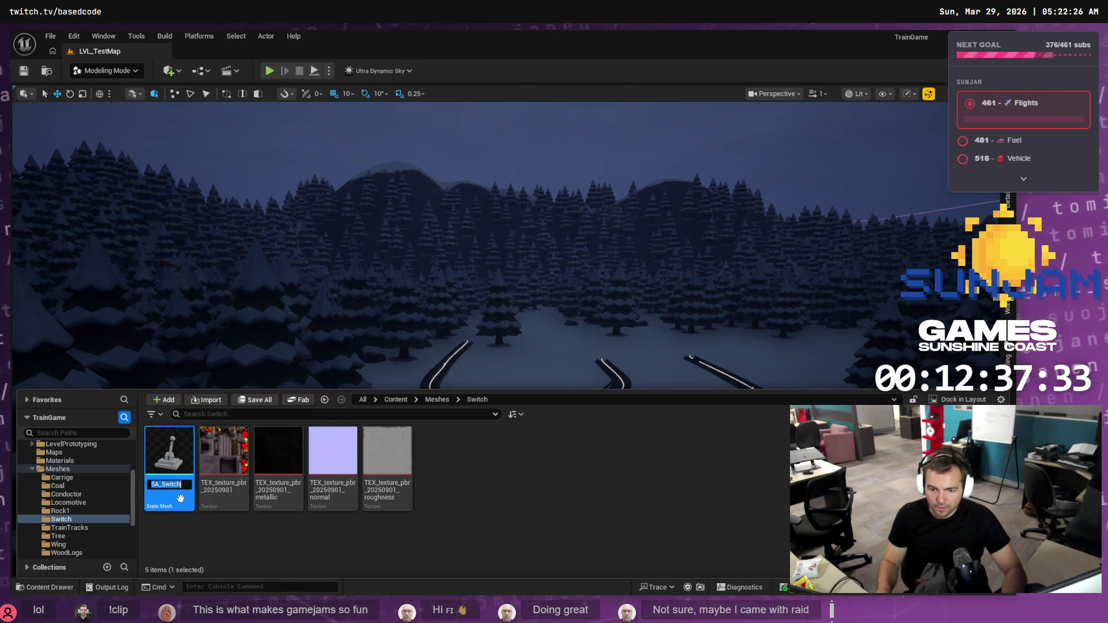
text(SM_Switch)
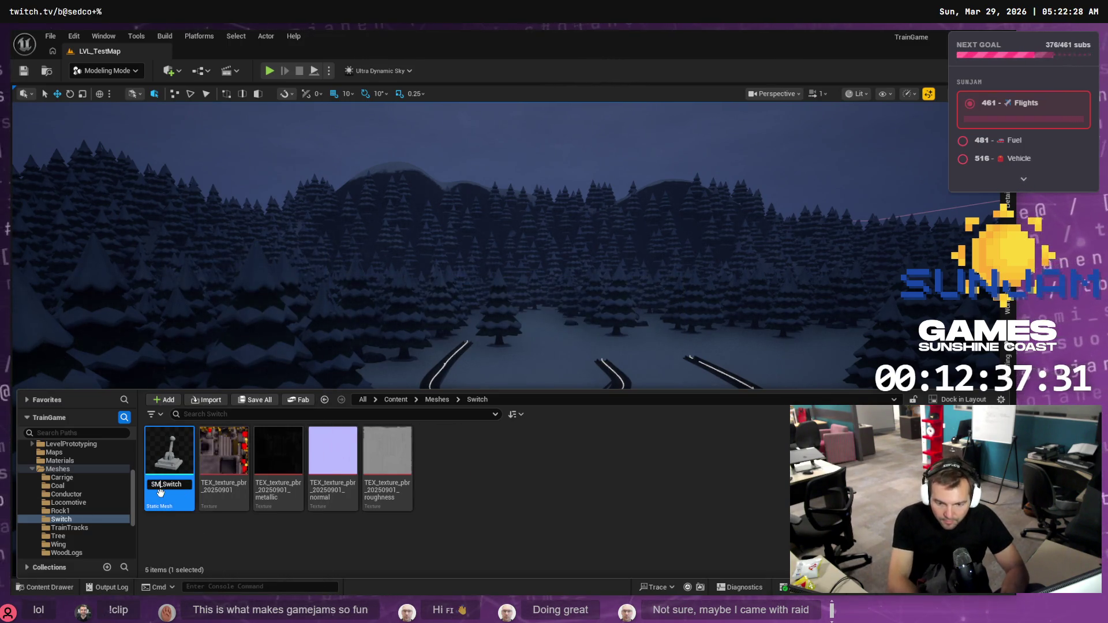
key(Return)
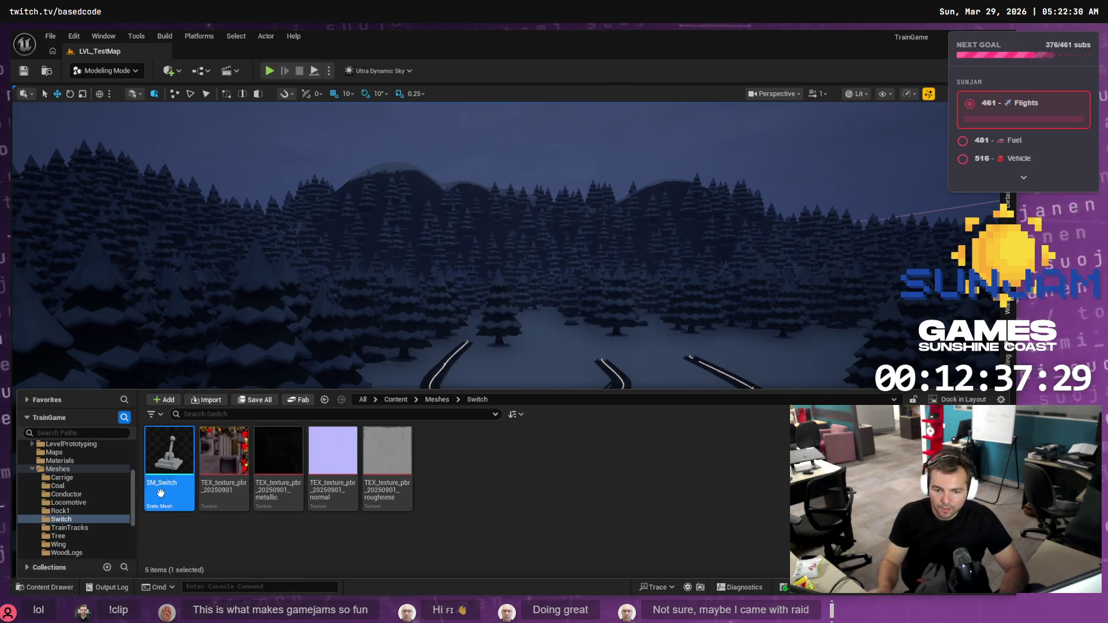
- Rename the SA_Rock1 static mesh in the Rock1 folder to SM_Rock1
click(62, 511)
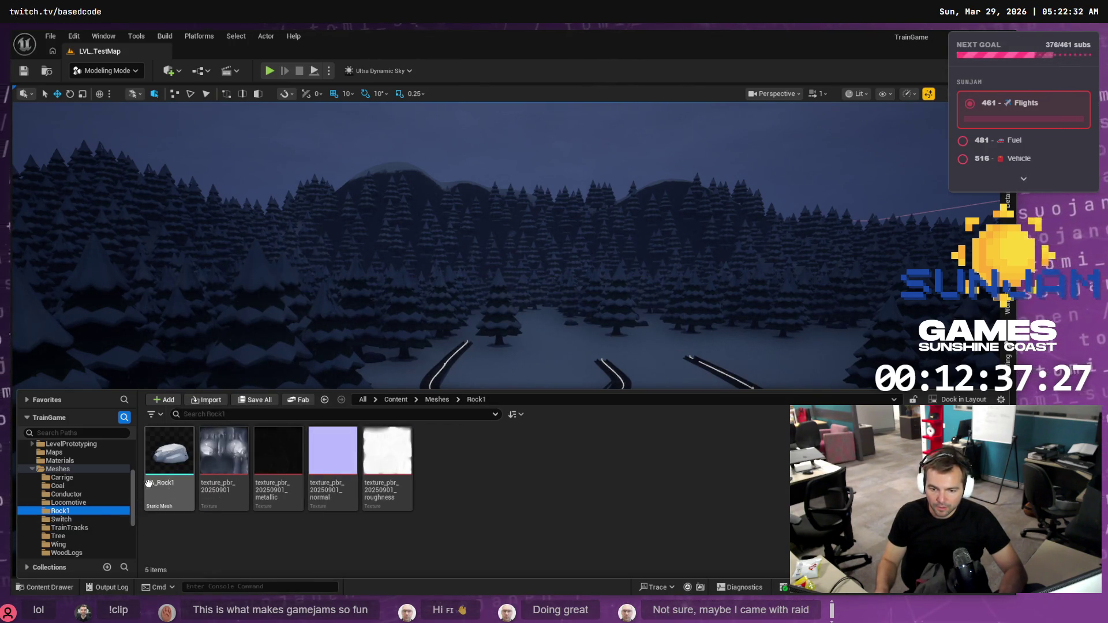
click(65, 503)
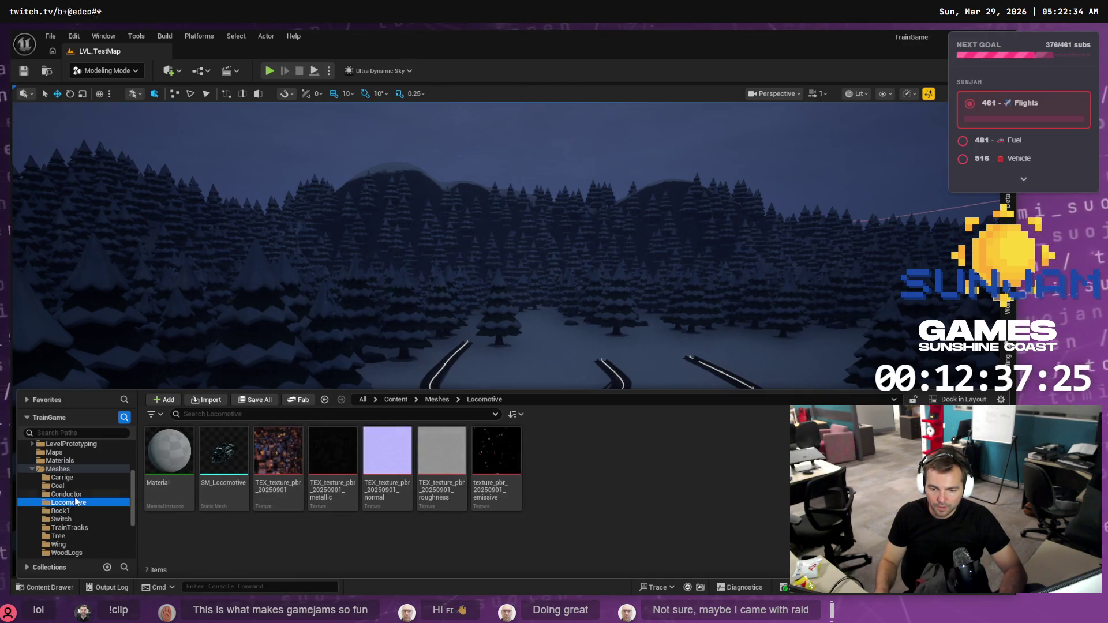
click(60, 511)
click(156, 464)
key(F2)
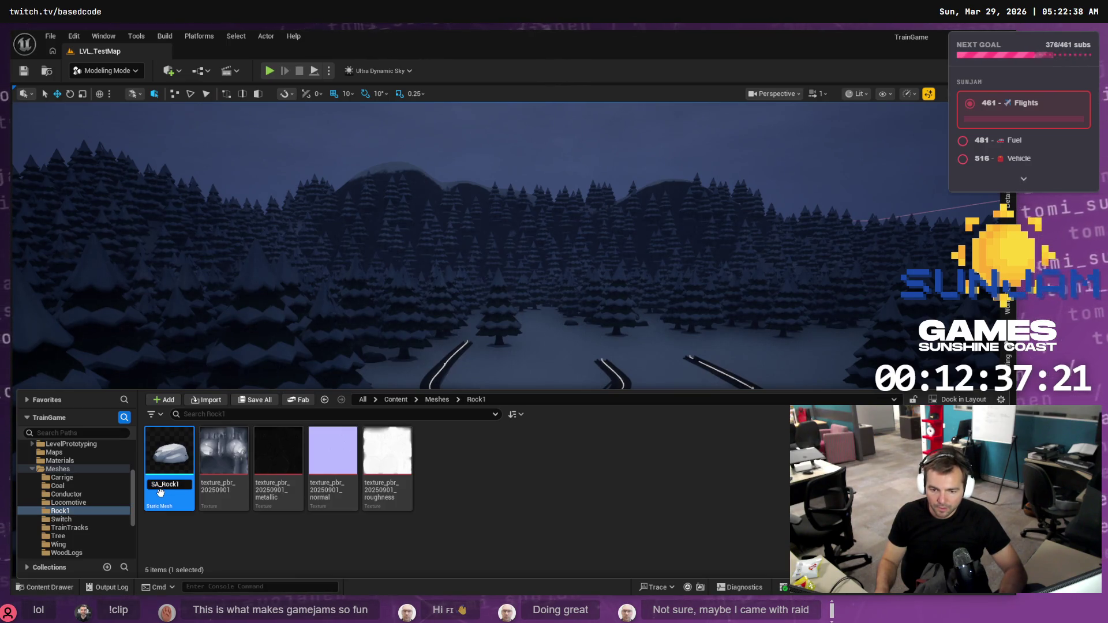
key(Return)
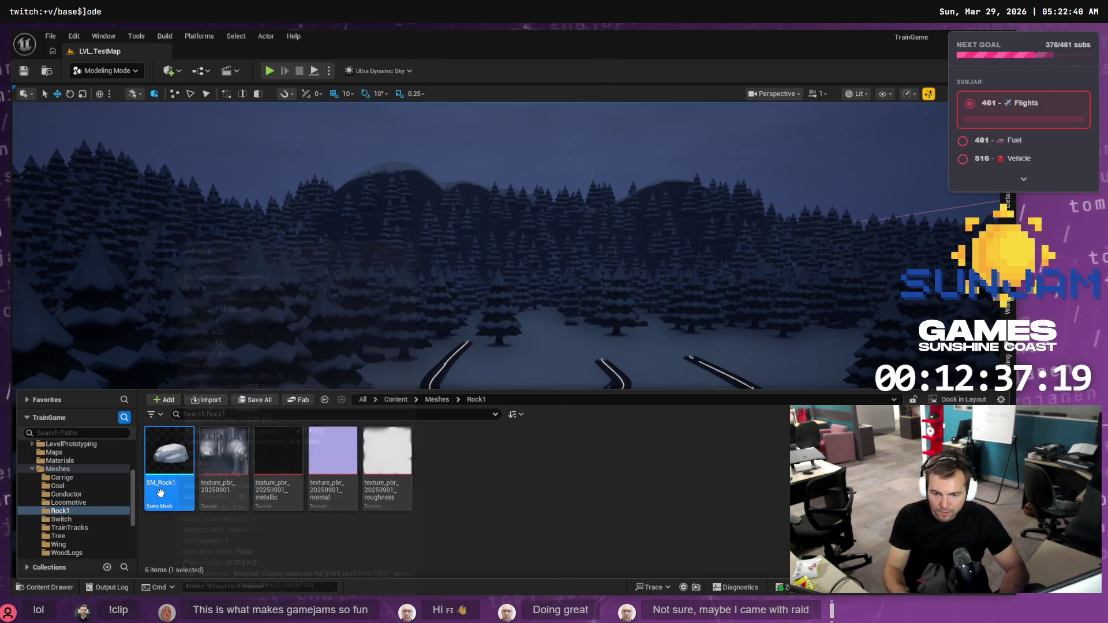
- Open the Locomotive mesh folder and bring up the Material asset's actions
click(79, 504)
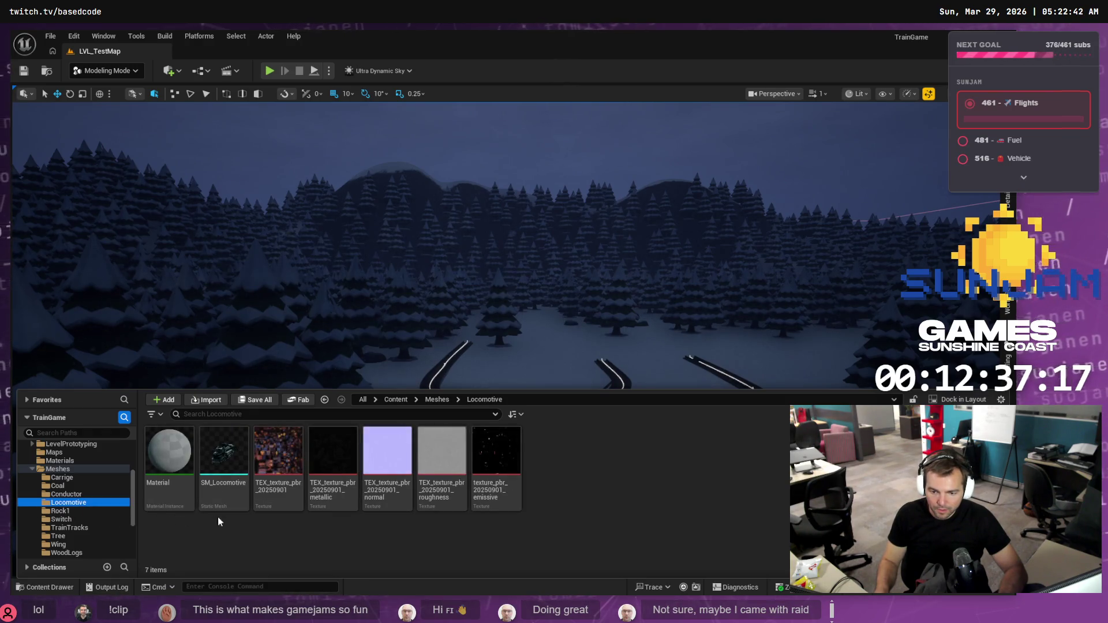
click(173, 483)
right_click(174, 484)
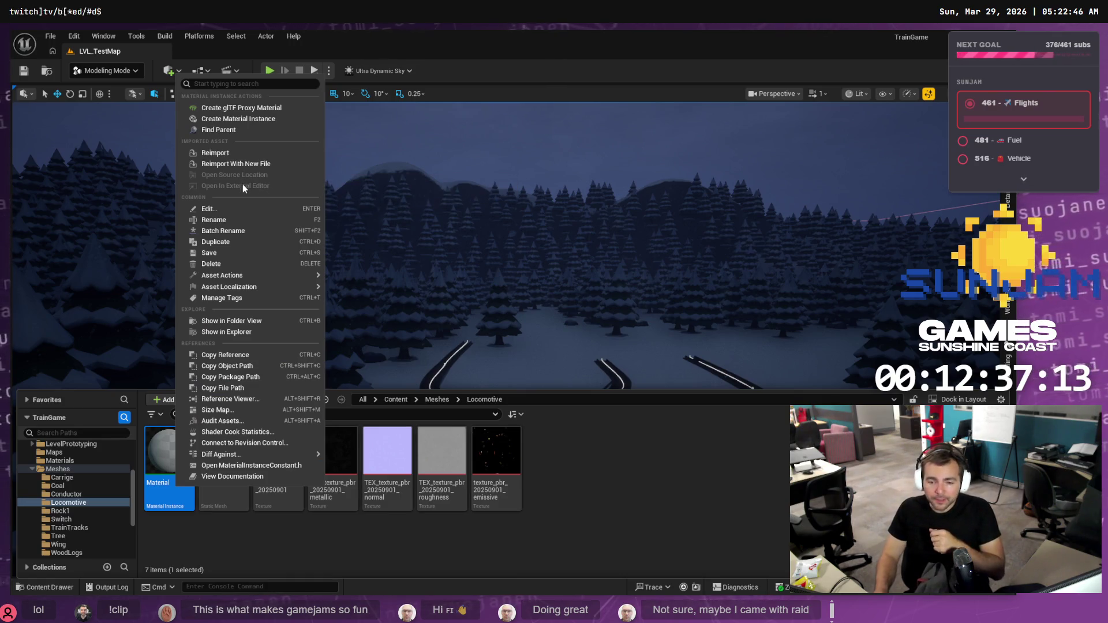
- Search SM_ and MI_ replacement assets, then close Delete Assets without deleting the Locomotive Material
click(226, 257)
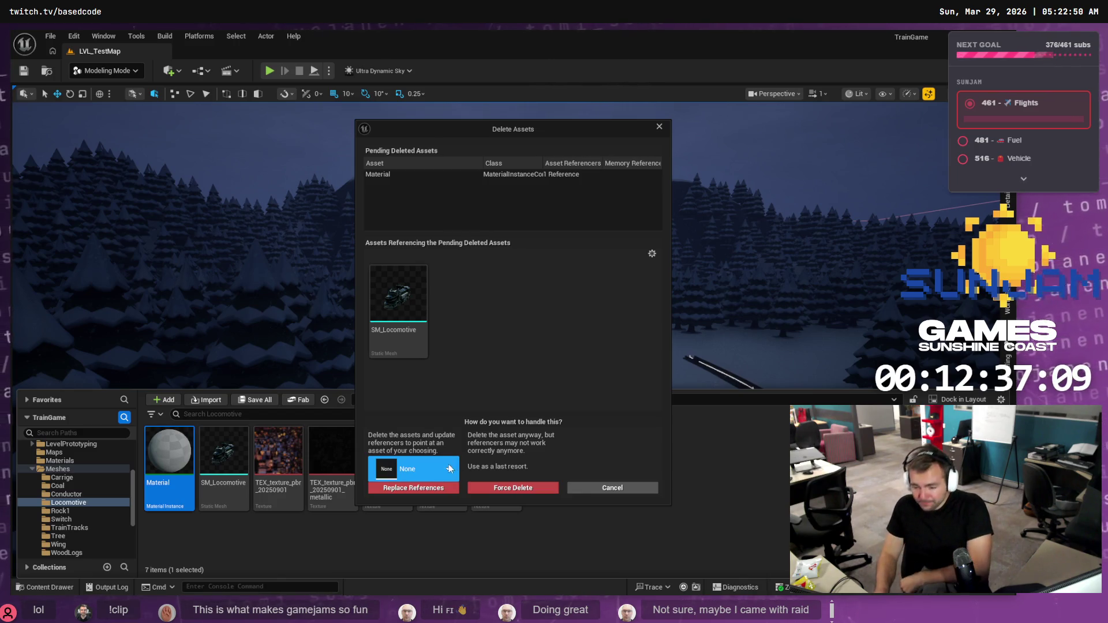
click(450, 470)
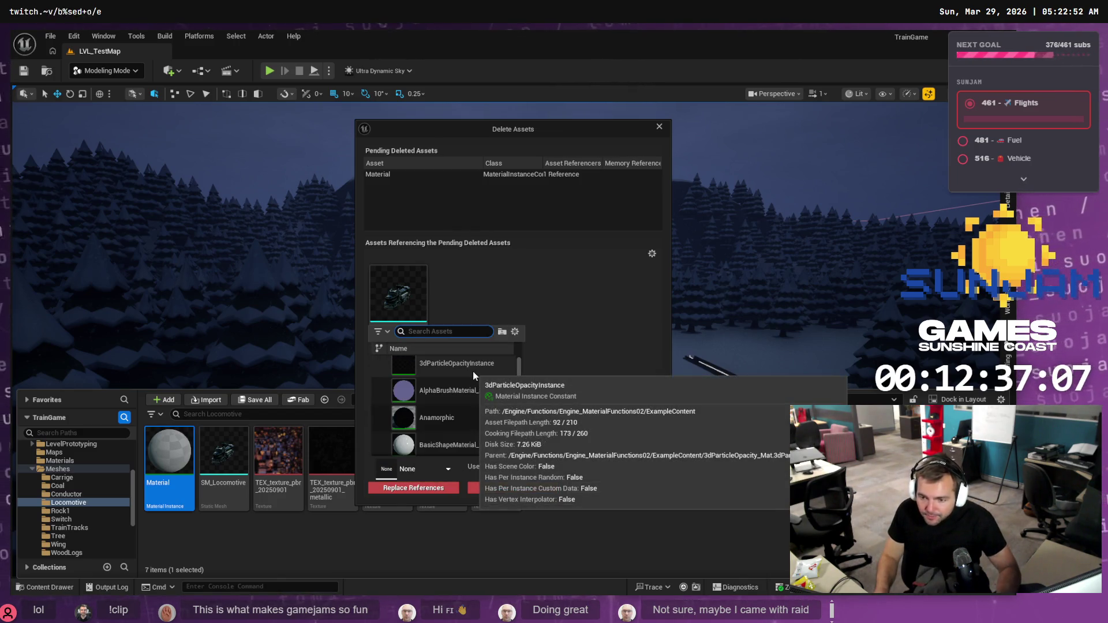
scroll(450, 391, down, 1)
mouse_move(449, 391)
text(SM_)
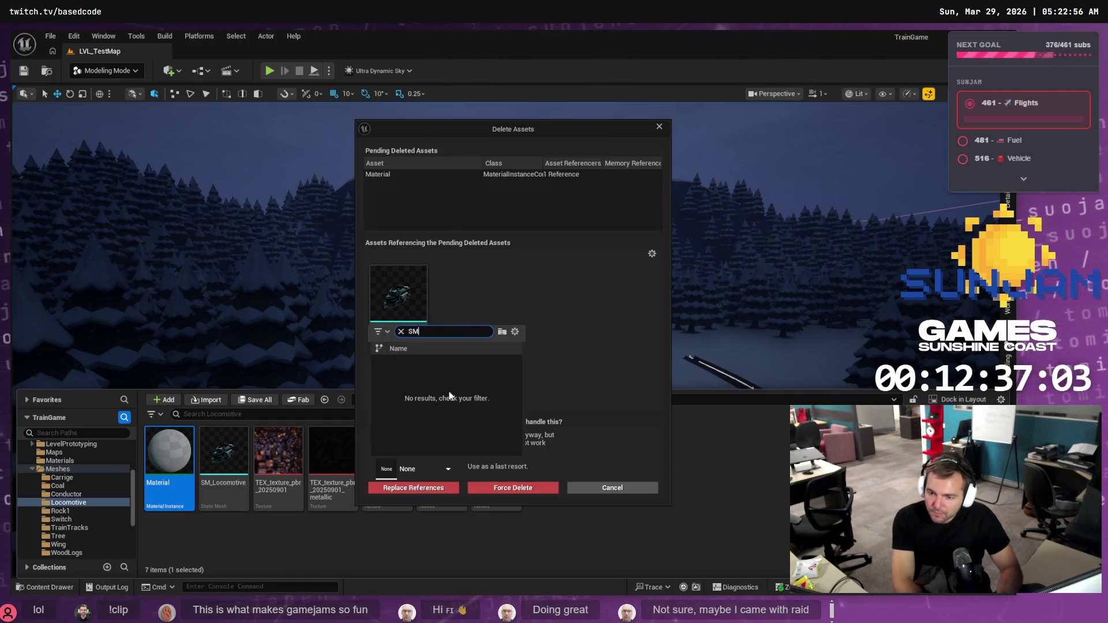
key(BackSpace)
key(BackSpace)
text(MI_L)
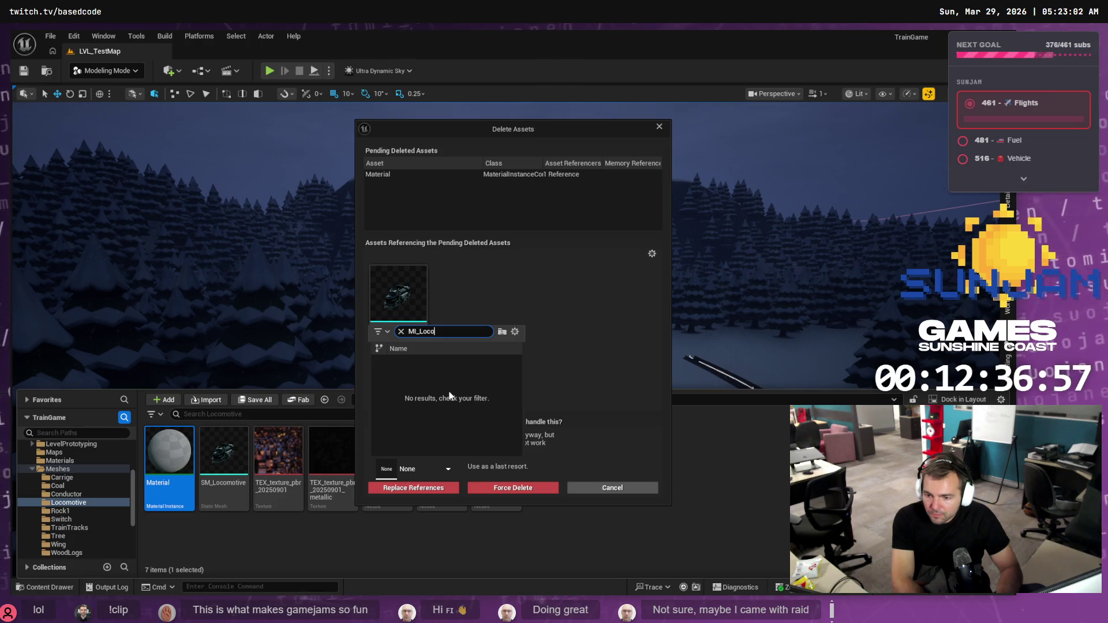
key(BackSpace)
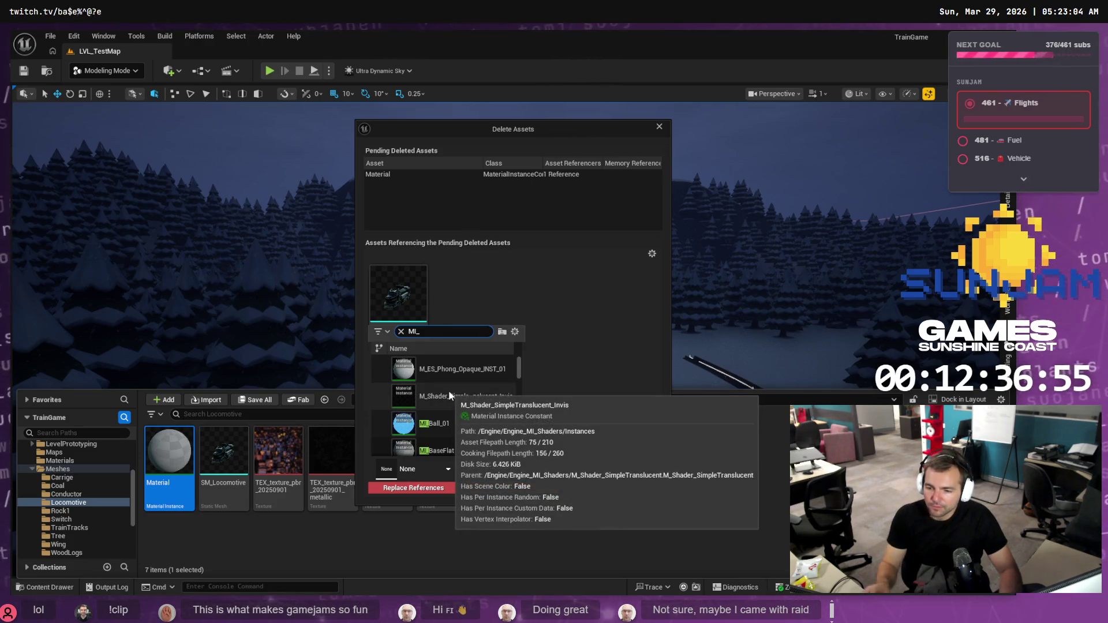
click(655, 118)
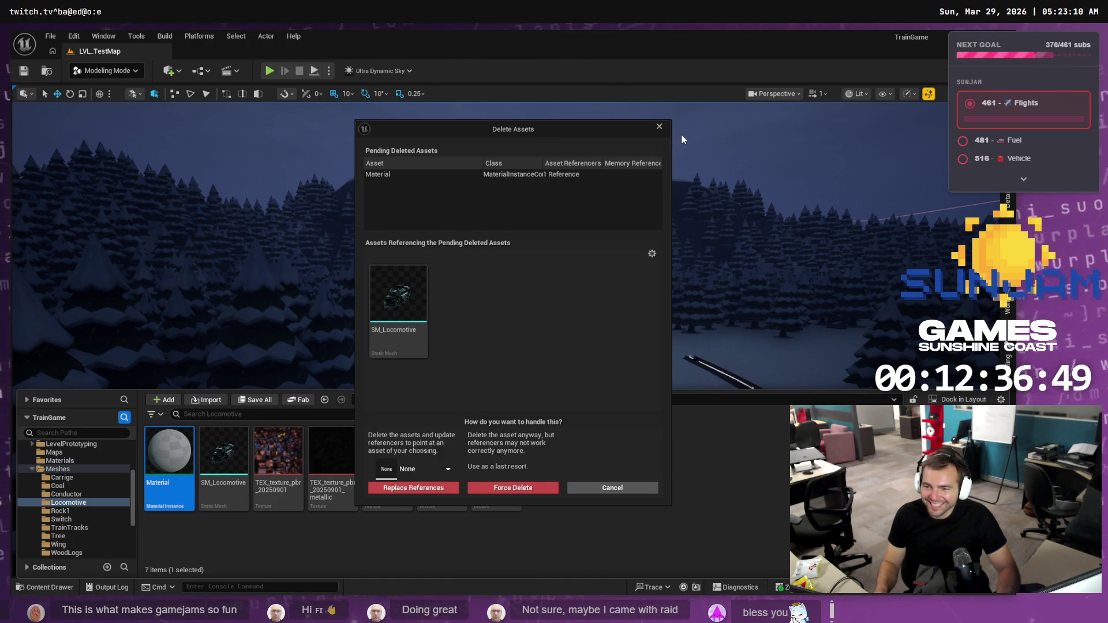
click(658, 126)
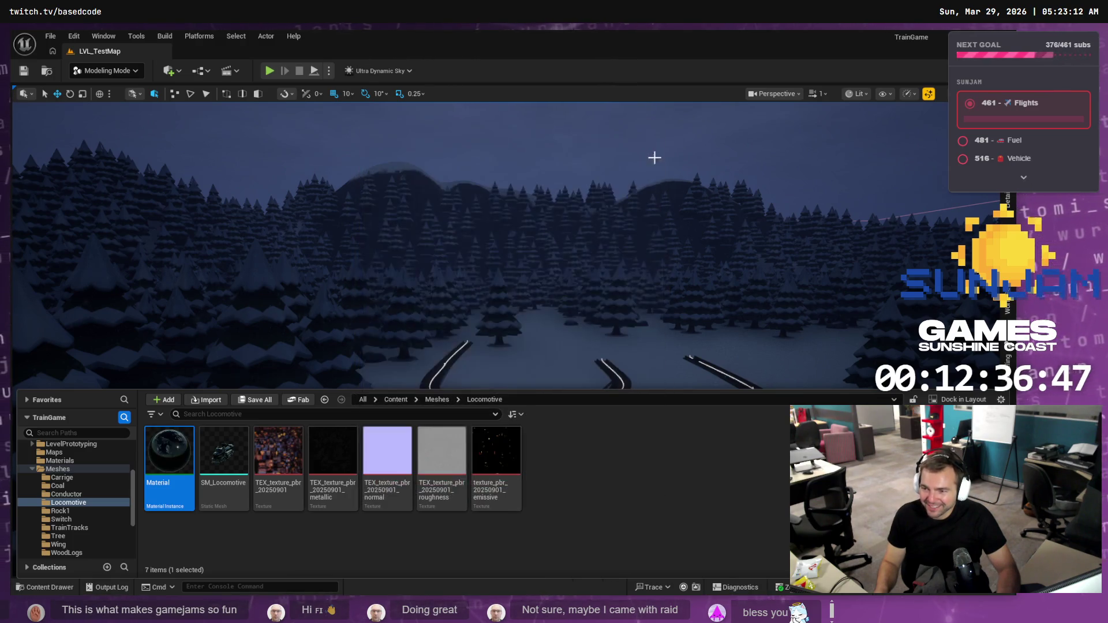
- Rename the Coal static mesh to SM_Coal
click(66, 494)
click(168, 506)
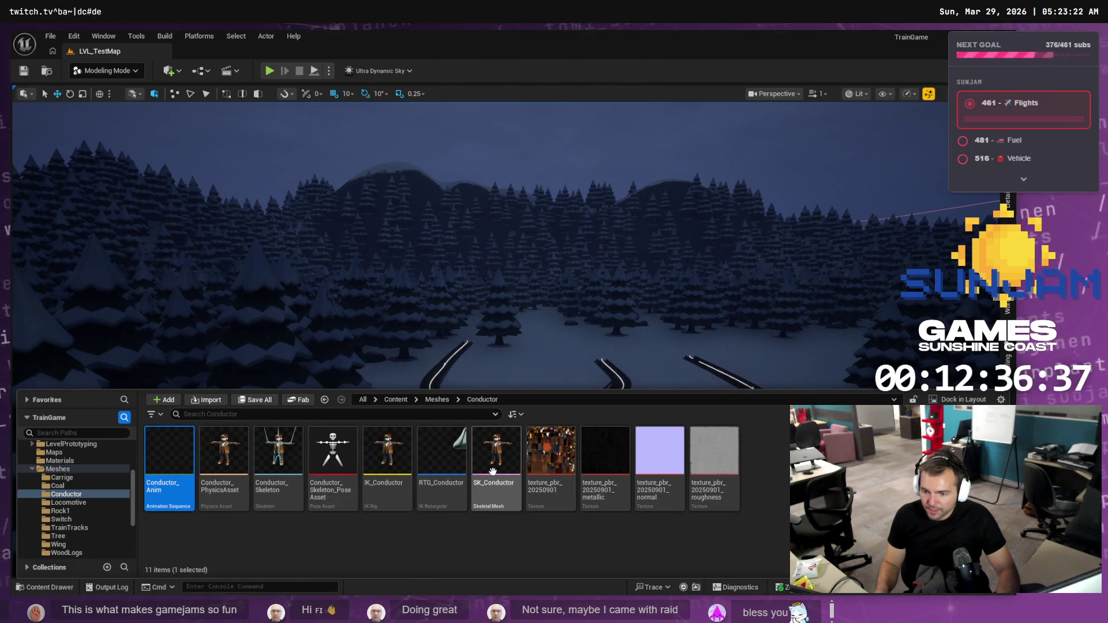
click(72, 485)
click(167, 489)
click(167, 489)
text(SM_Coal)
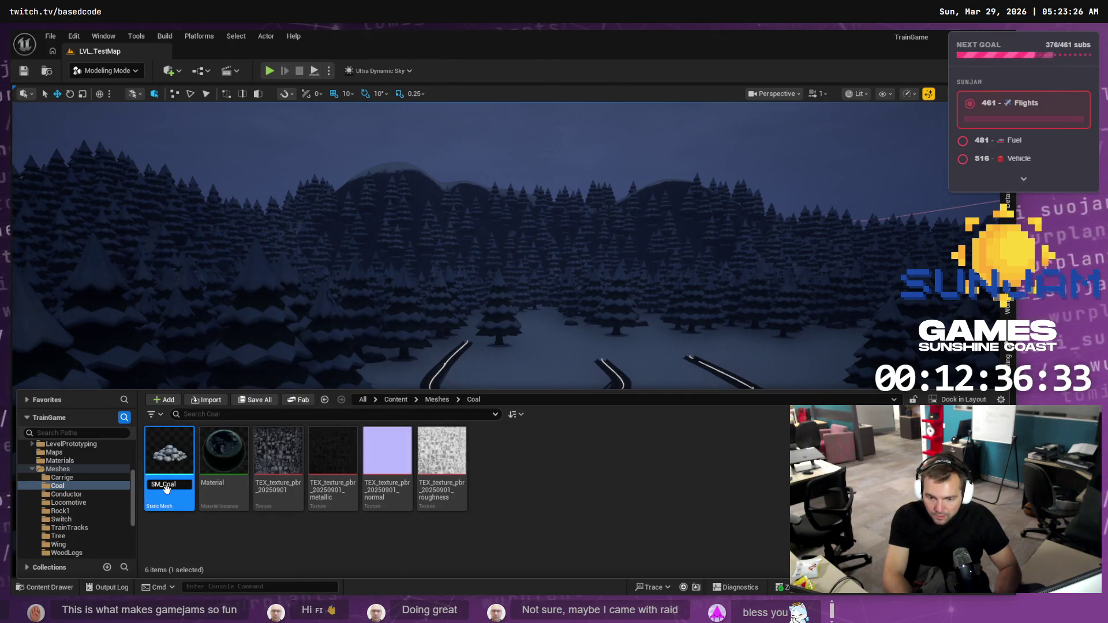
key(Return)
- Check asset names in the Carrige, Tree, TrainTracks, Switch, Rock1 and WoodLogs folders
click(77, 476)
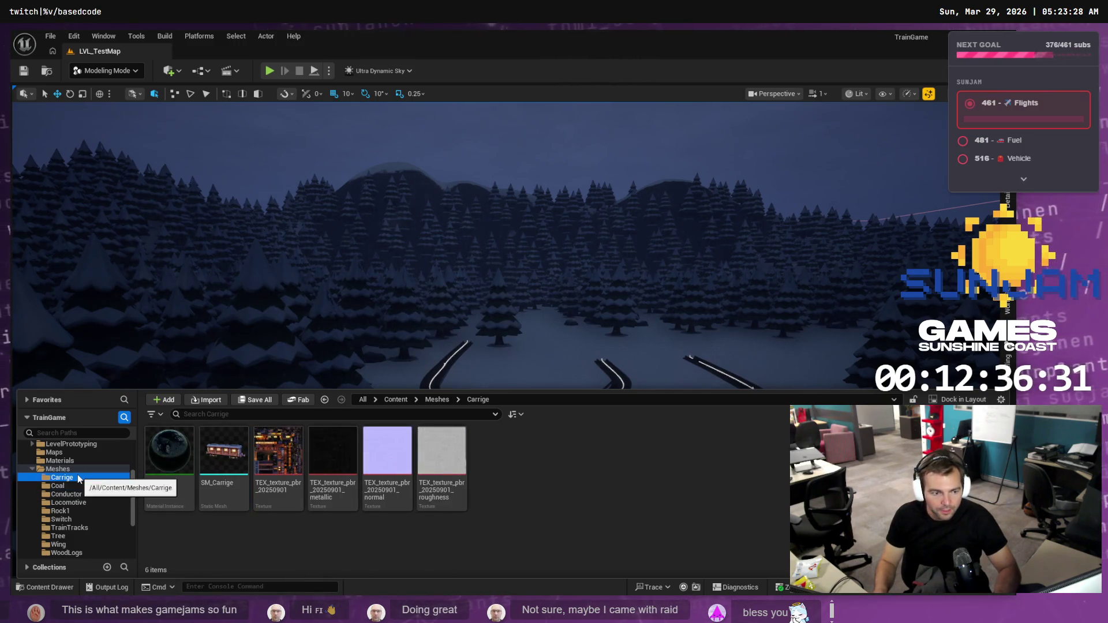
click(82, 536)
click(84, 527)
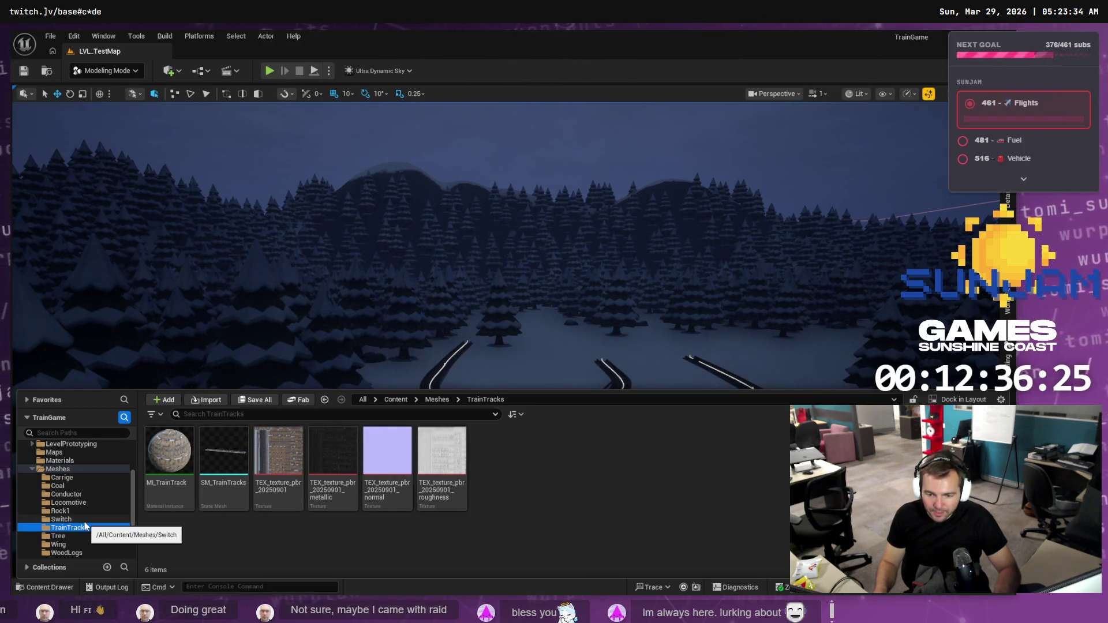
click(84, 520)
click(84, 511)
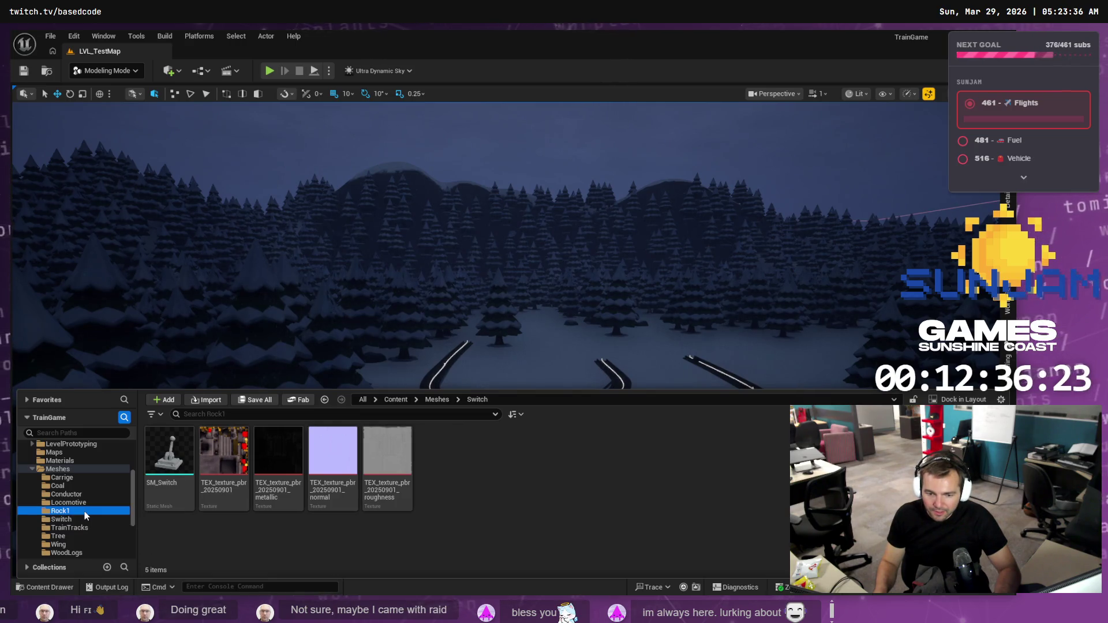
click(81, 535)
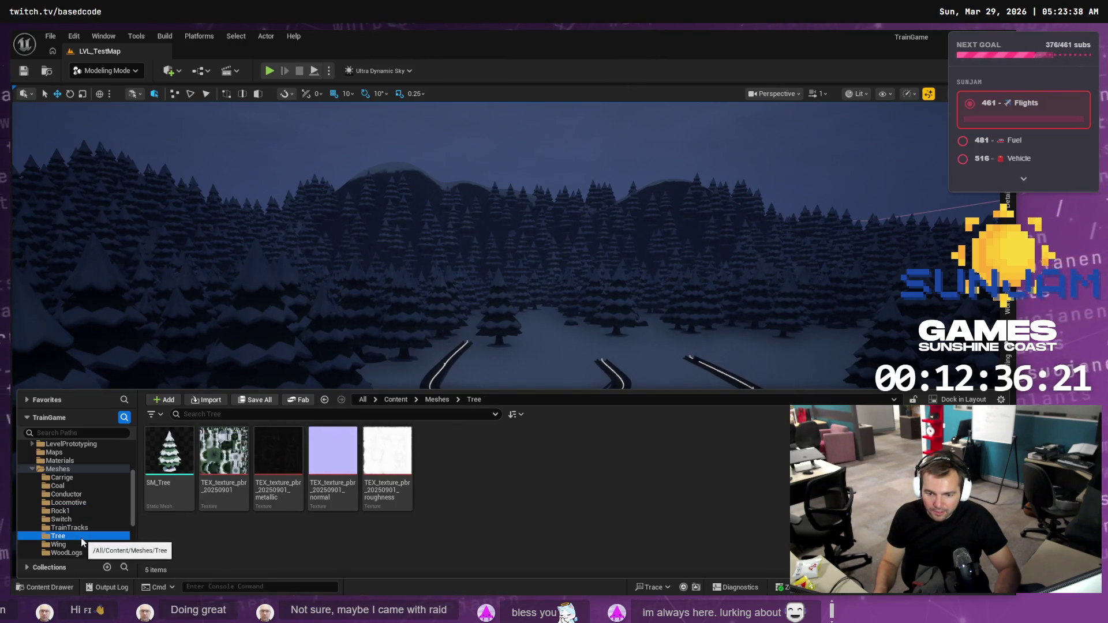
click(79, 553)
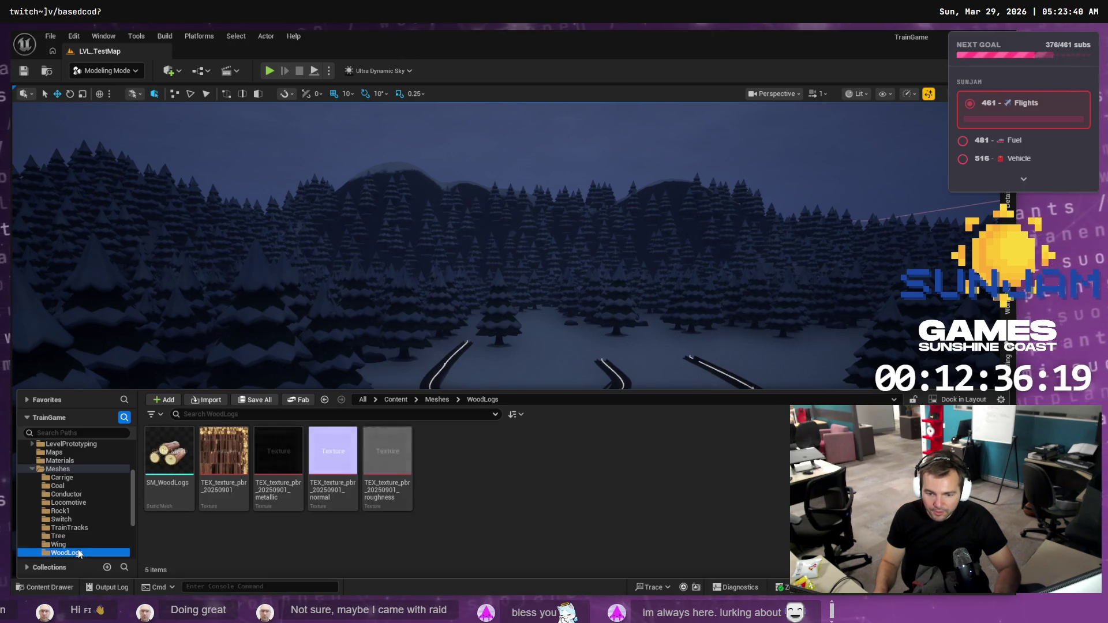
scroll(112, 493, down, 1)
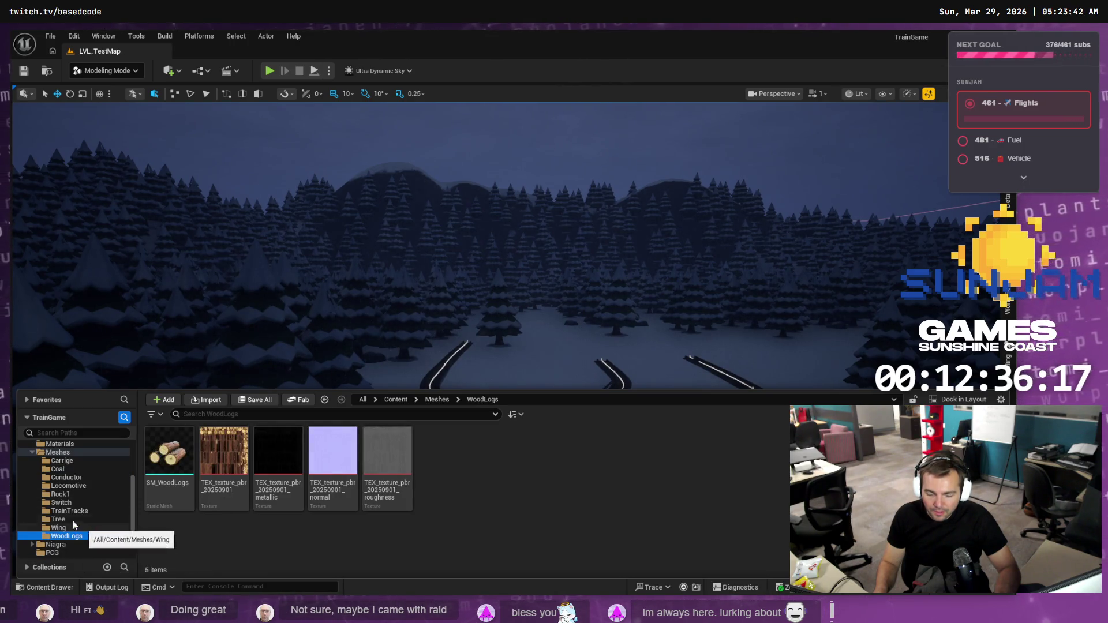
key(alt+Tab)
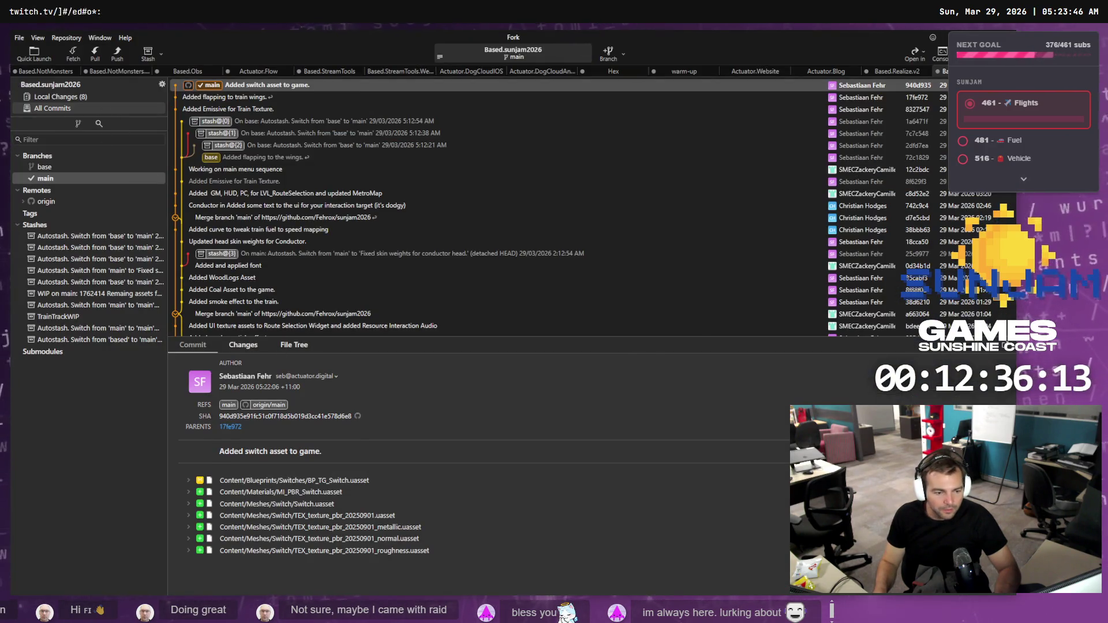
- Save the unsaved PCG_SnowyForest asset in Unreal
key(alt+Tab)
key(ctrl+shift+s)
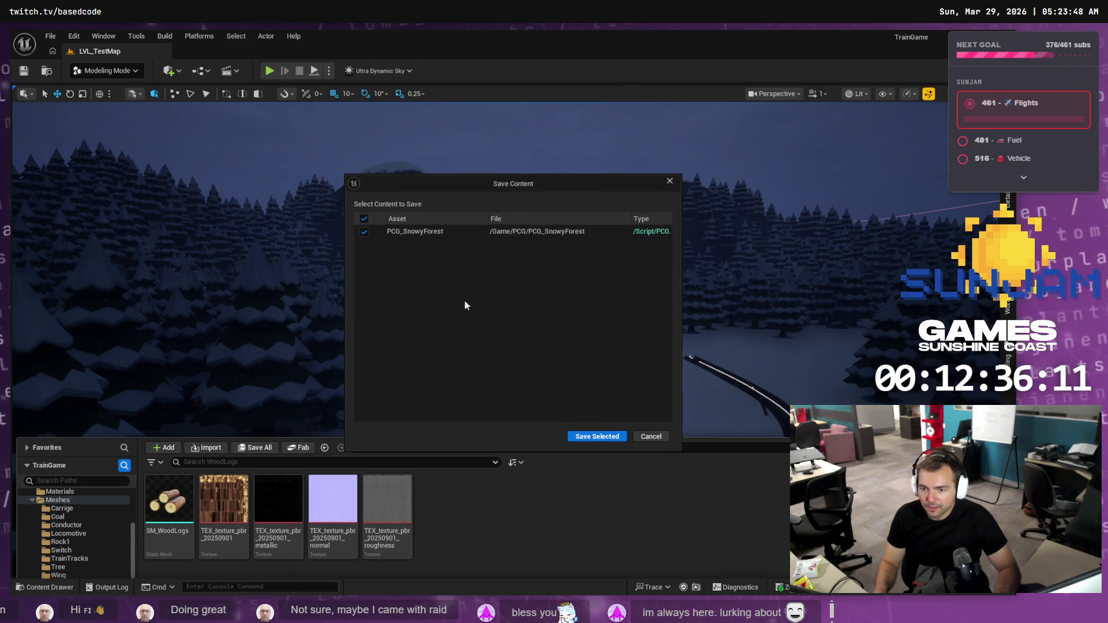
click(600, 436)
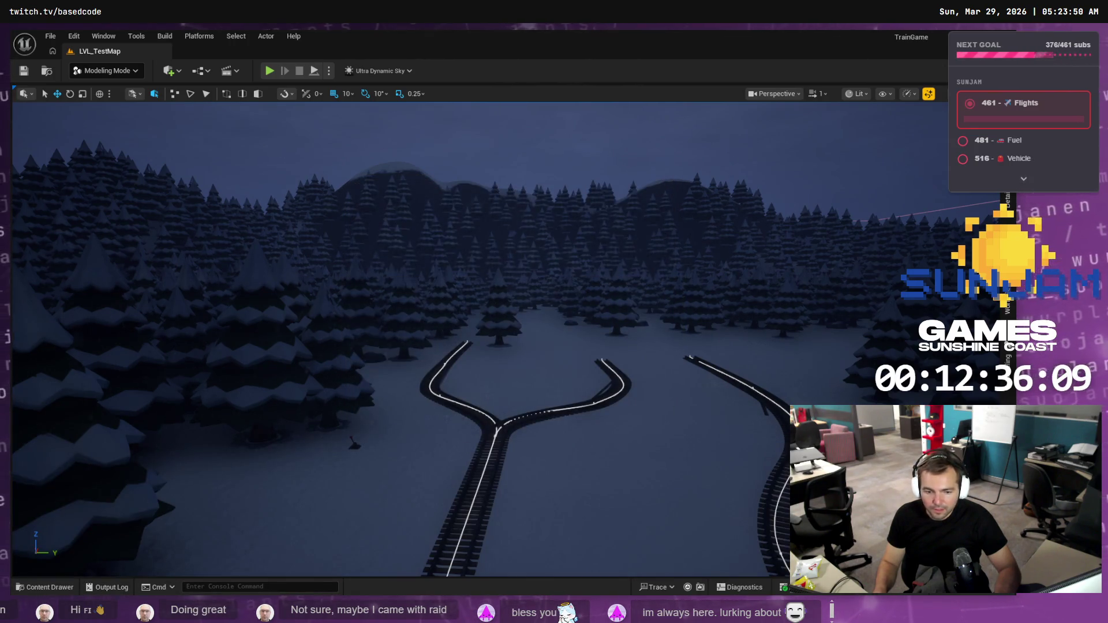
key(alt+Tab)
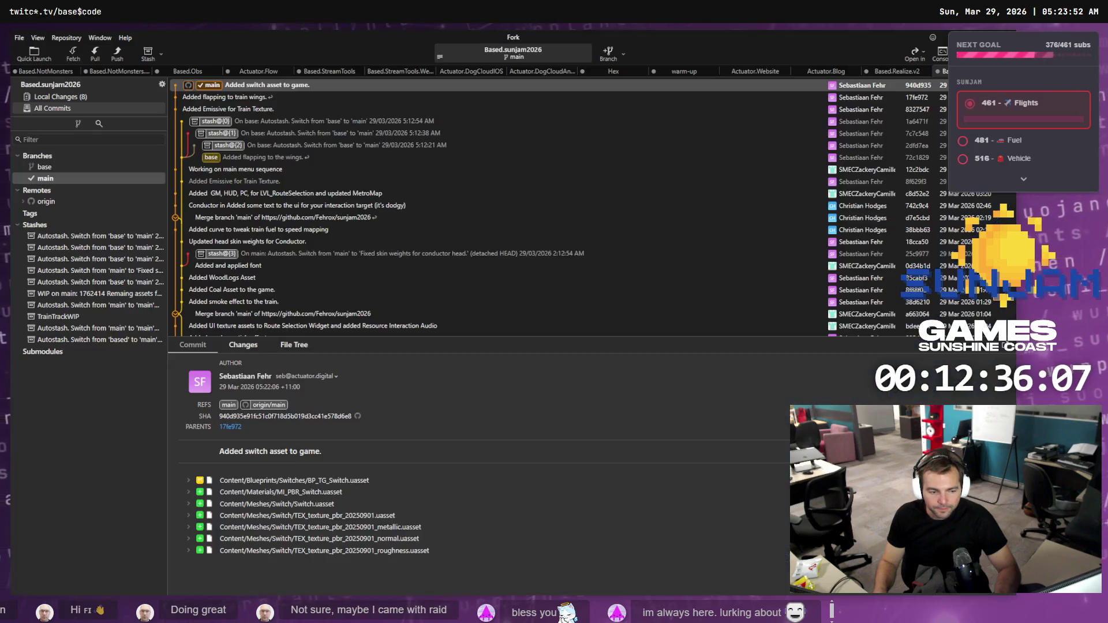
- Stage the Meshes folder changes and enter the subject 'Used SM_ naming prefix where missing.'
click(69, 97)
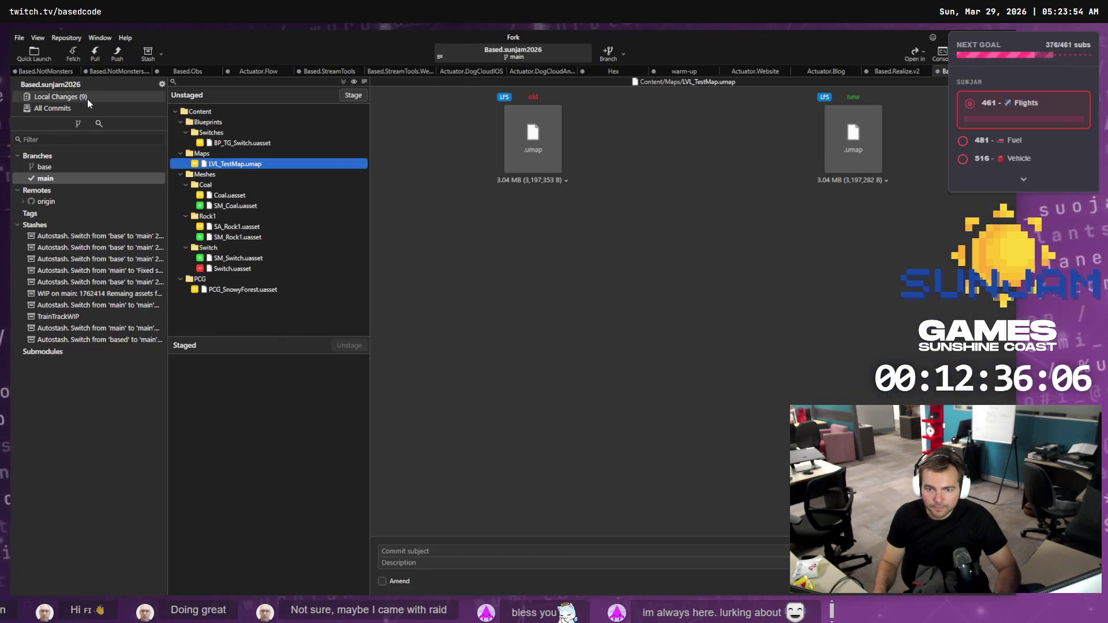
click(282, 141)
click(232, 174)
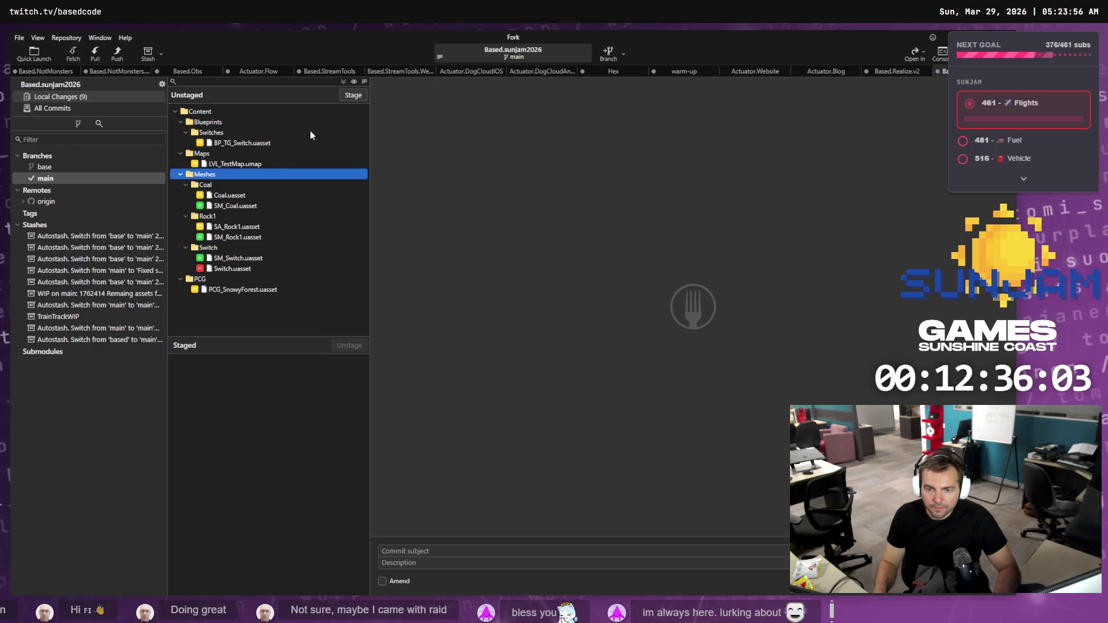
click(351, 96)
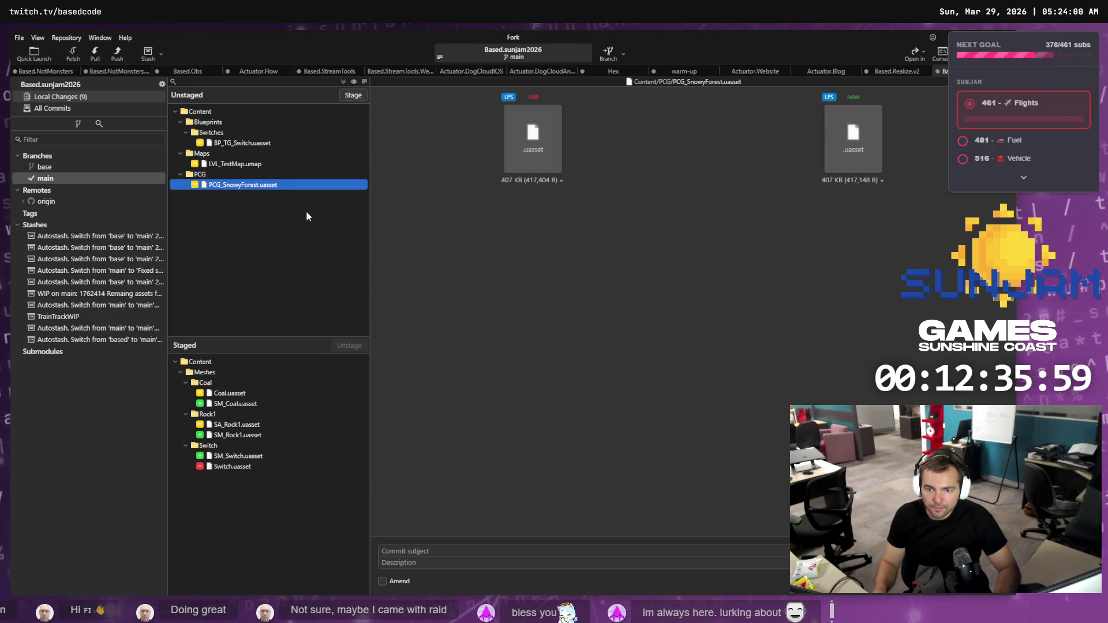
click(438, 543)
text(USed S)
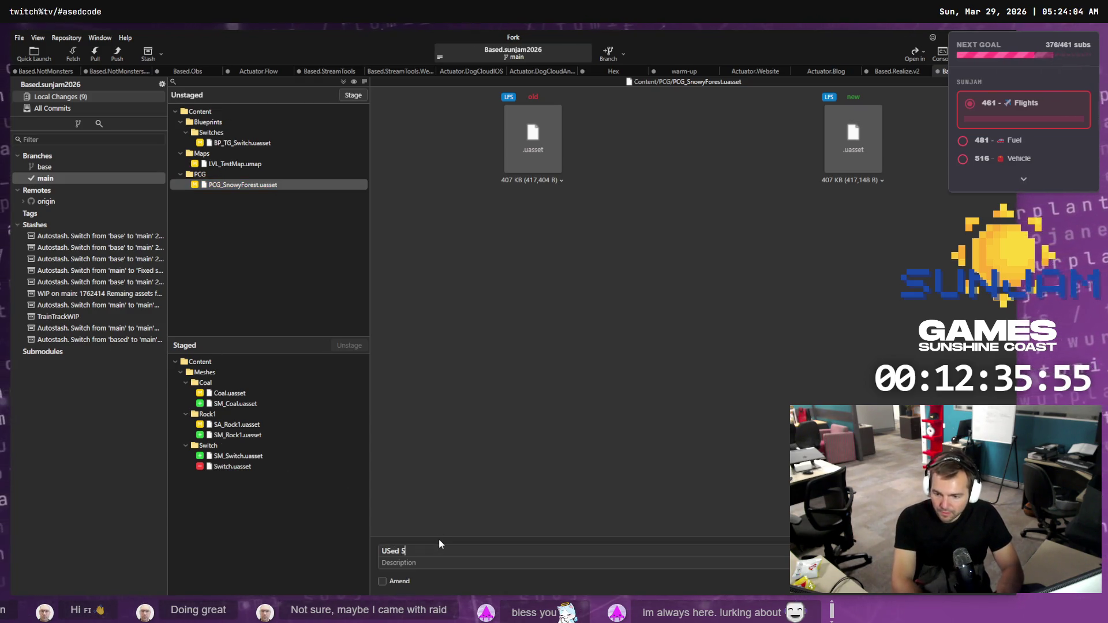
key(BackSpace)
key(BackSpace)
key(BackSpace)
text(sed SM_)
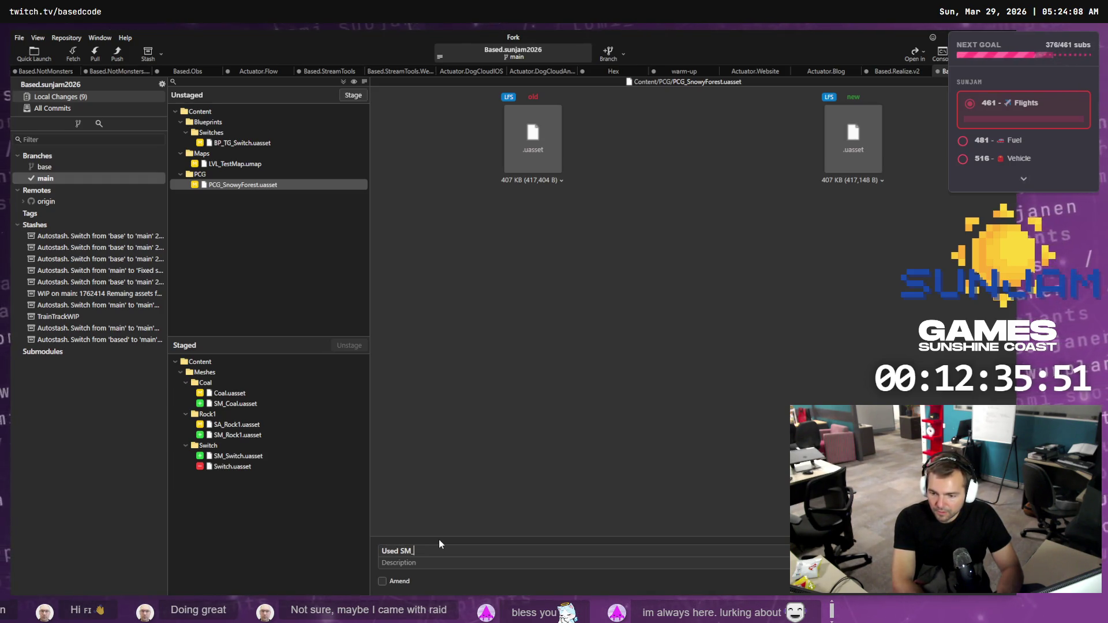
text( naming prefix where missing.)
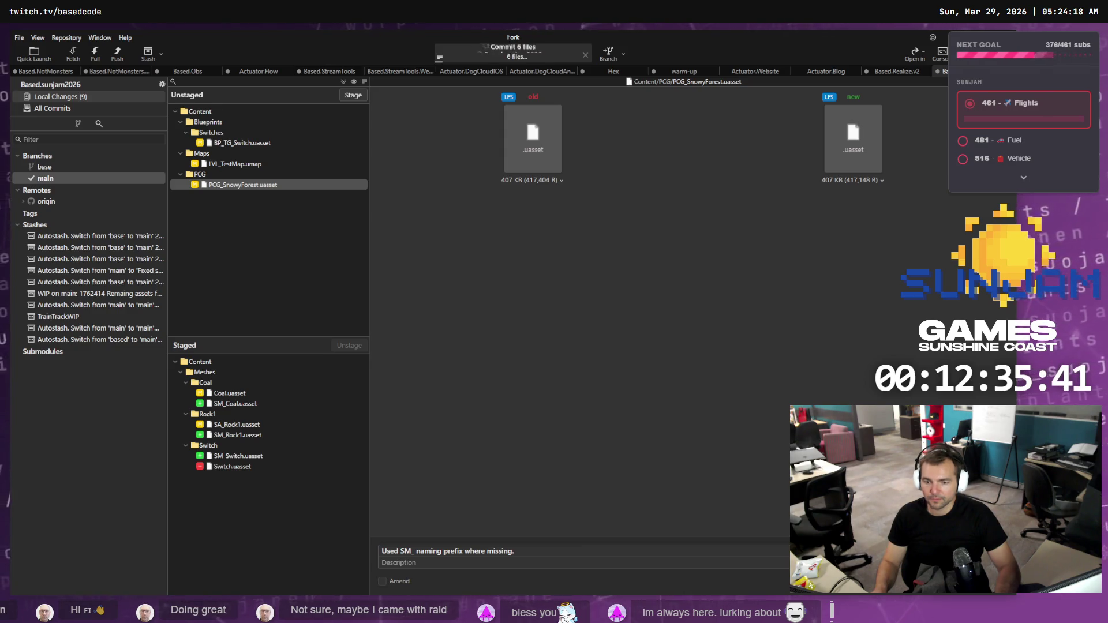
- Commit 'Used SM_ naming prefix where missing.' and push main to origin
click(60, 178)
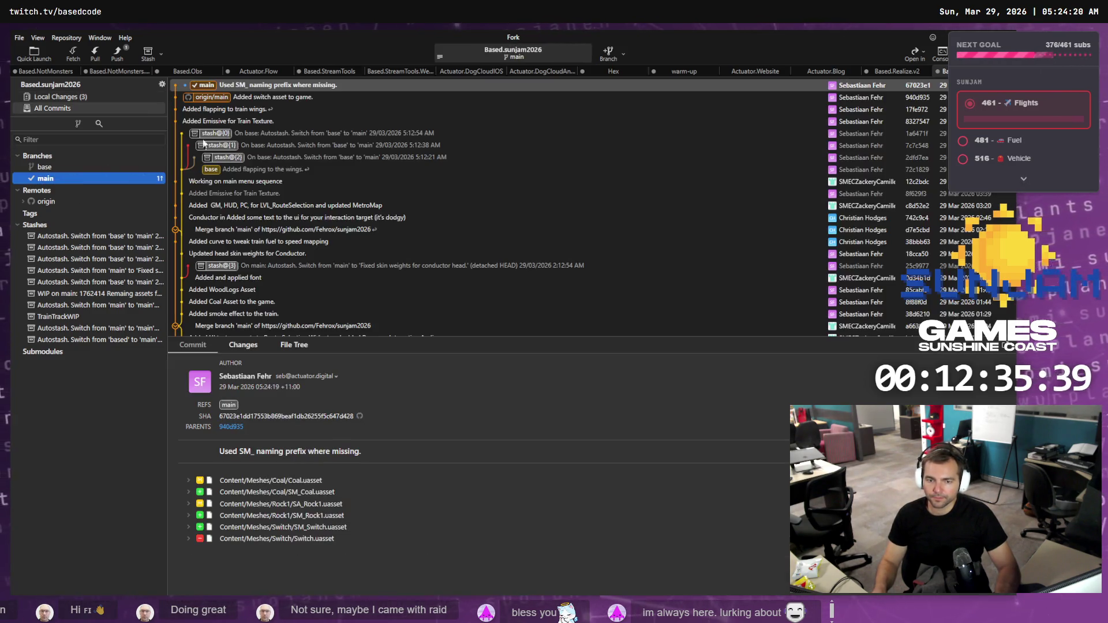
right_click(206, 85)
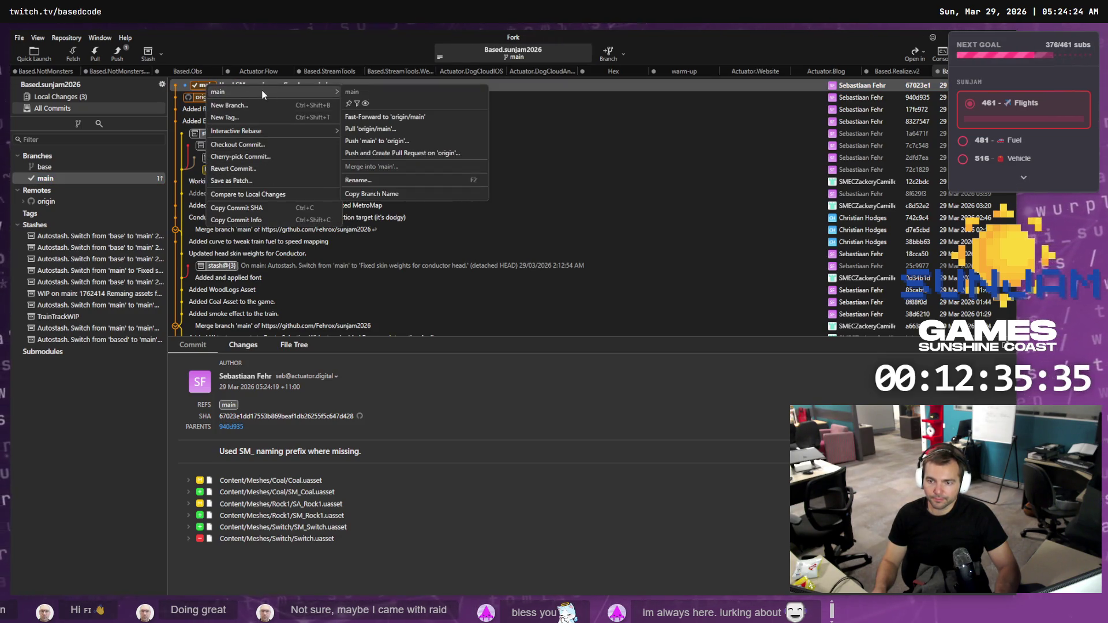
click(381, 141)
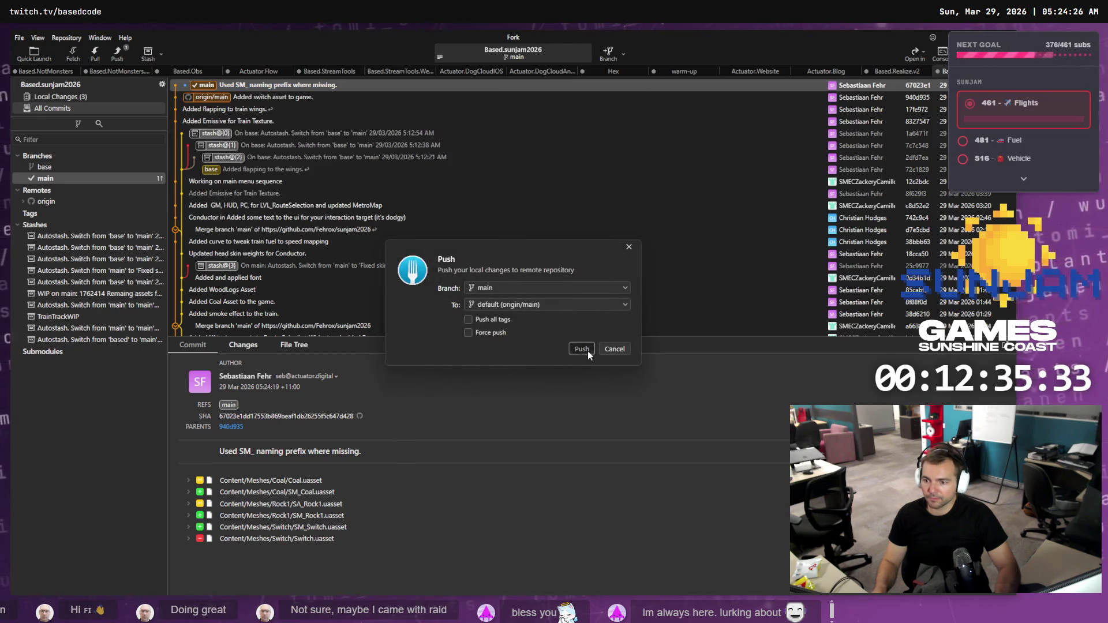
click(582, 349)
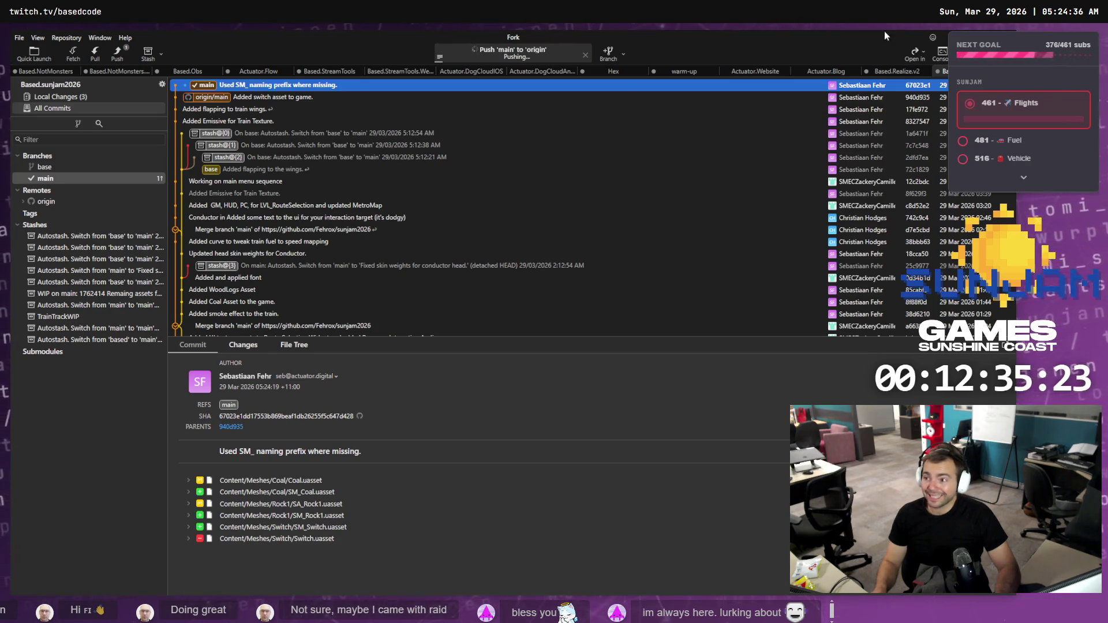
key(alt+Tab)
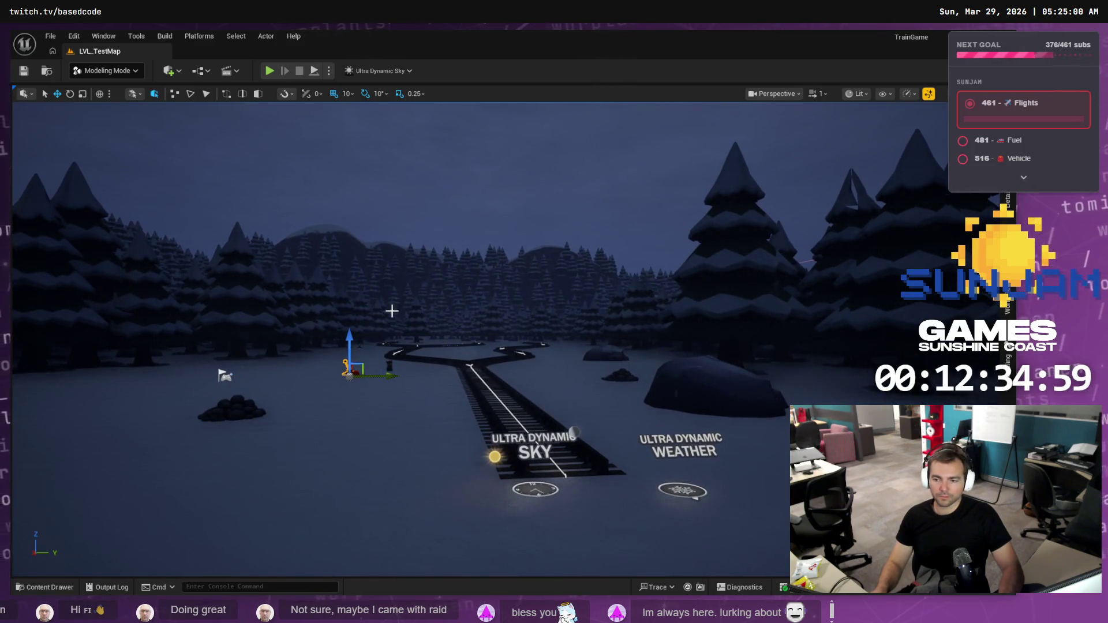
- Show the Firepiercer board full screen with the board list hidden
key(alt+Tab)
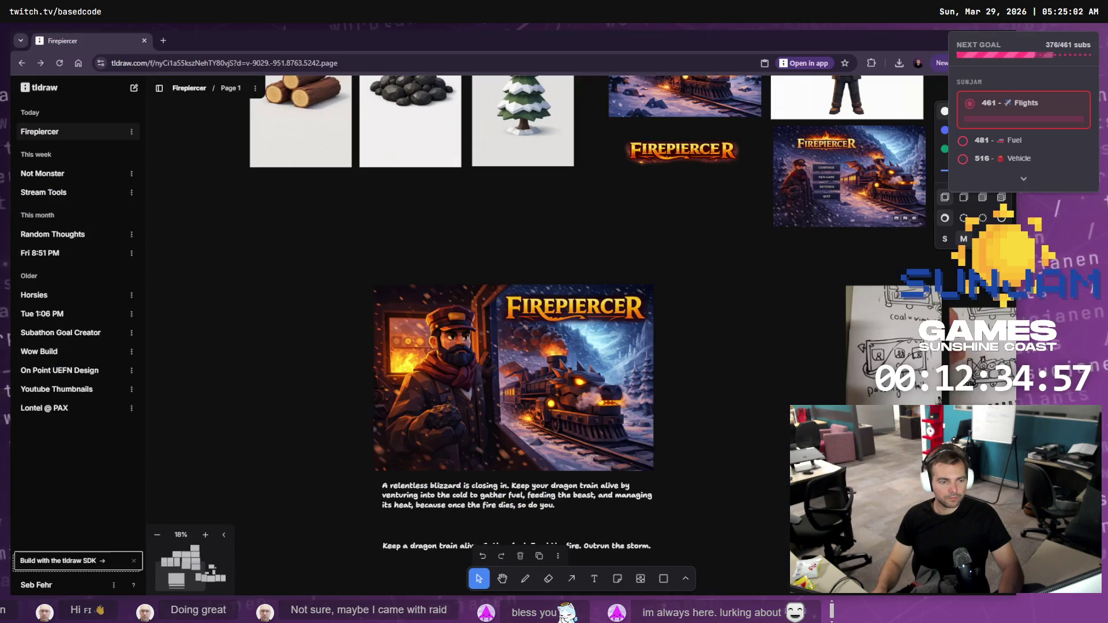
scroll(612, 411, up, 2)
scroll(612, 411, down, 3)
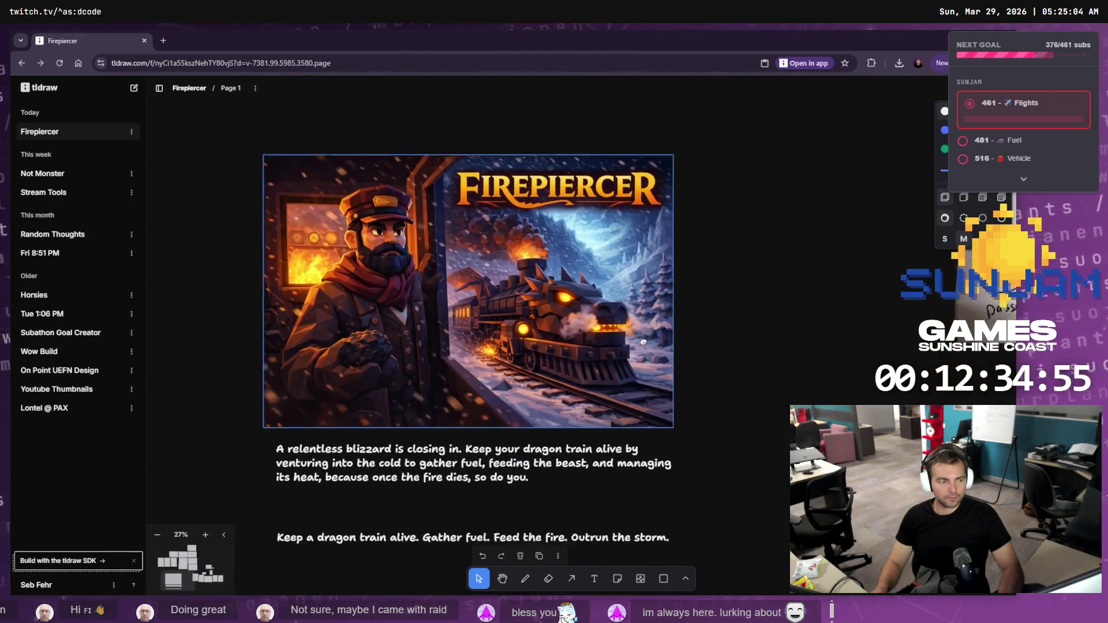
click(159, 88)
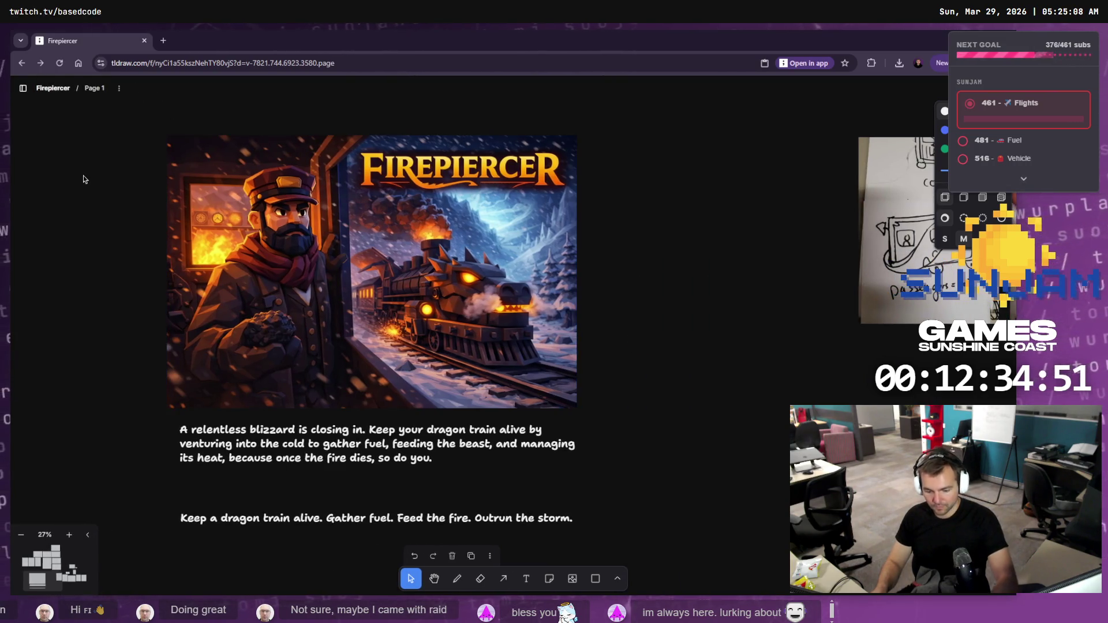
key(F11)
mouse_move(324, 253)
mouse_down()
mouse_move(401, 260)
mouse_move(296, 304)
mouse_move(319, 308)
mouse_move(282, 323)
mouse_move(294, 313)
mouse_move(323, 328)
mouse_up()
- Move the cover image and its two captions down and to the left
click(906, 259)
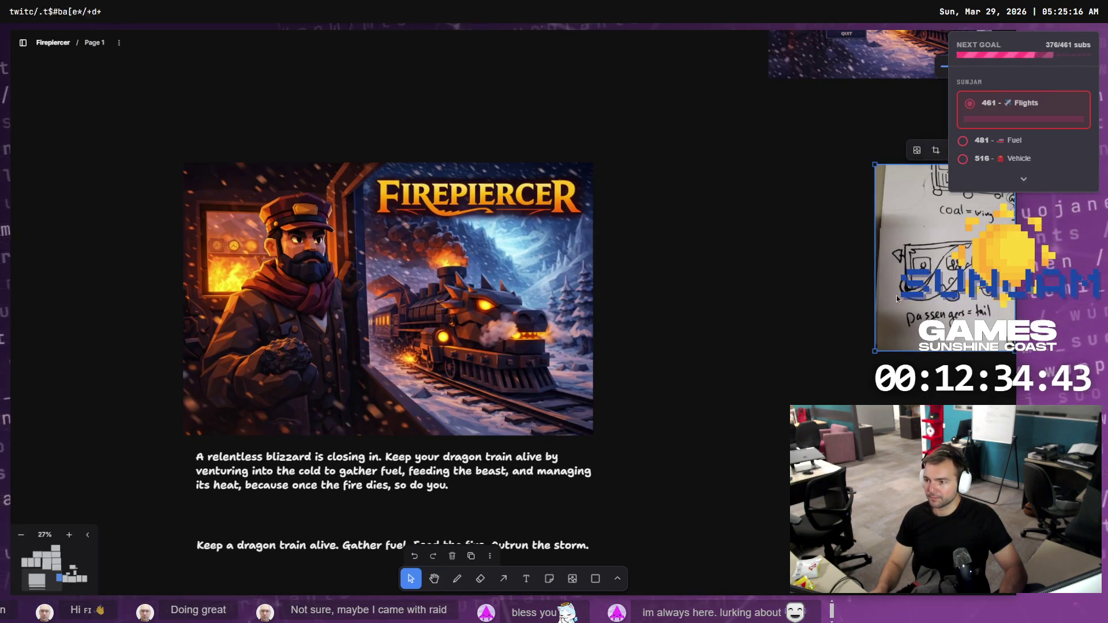
scroll(709, 289, down, 3)
mouse_move(555, 328)
mouse_down()
mouse_move(426, 359)
mouse_move(388, 385)
mouse_move(381, 377)
mouse_up()
click(460, 507)
click(374, 489)
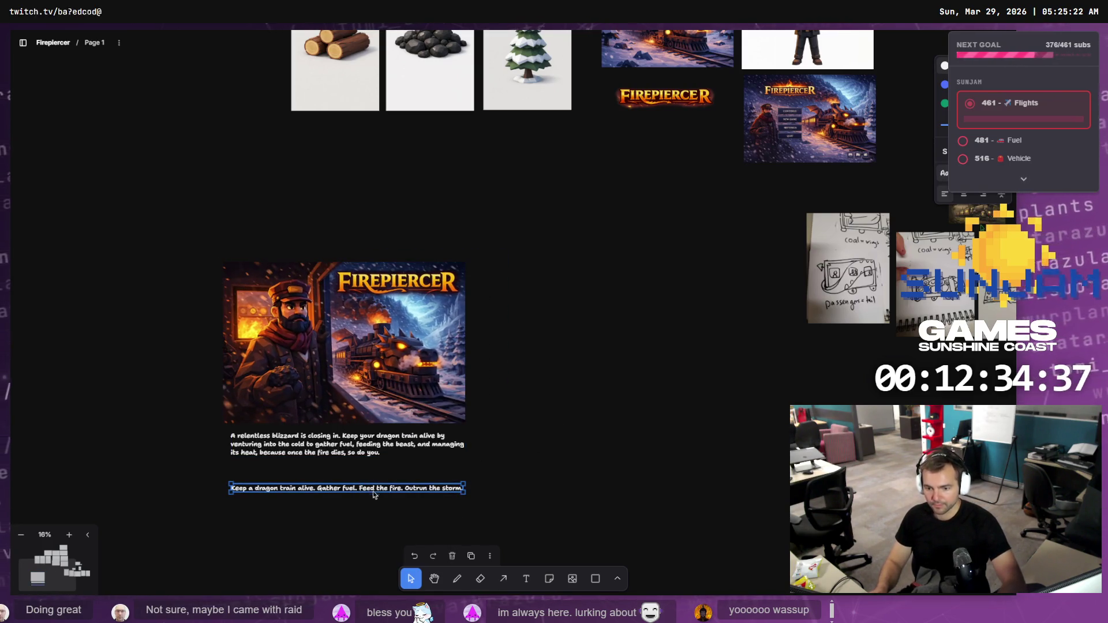
- Lower the tagline and add a large 'THE TEAM'S TAKING A QUICK NAP BEFORE THE LAST PUSH!' heading
drag(374, 492, 375, 543)
key(t)
click(271, 491)
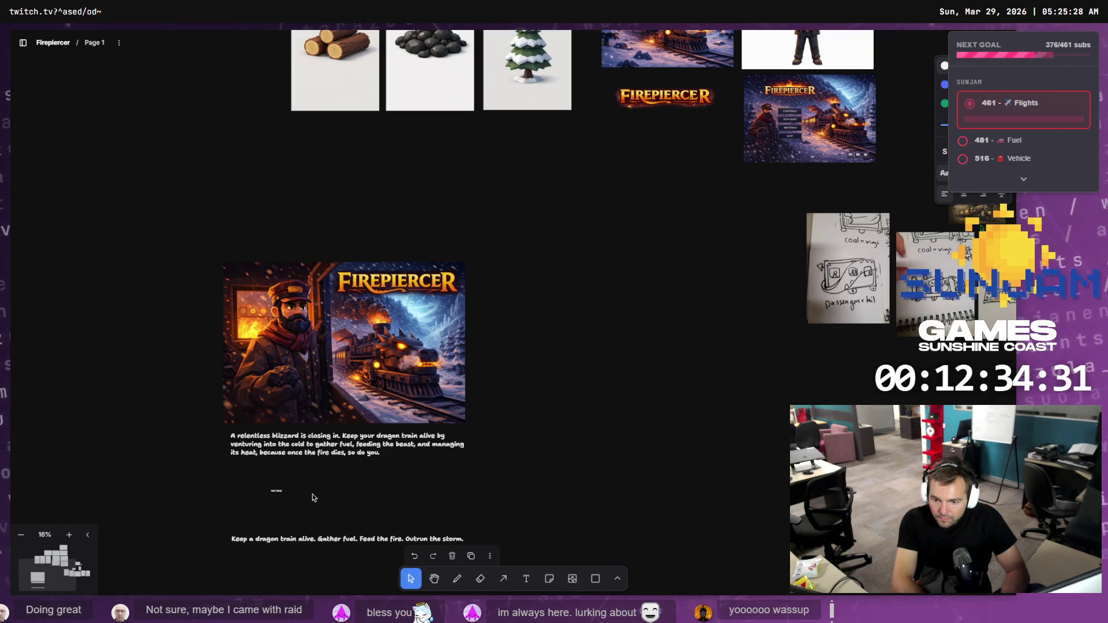
text(ticking)
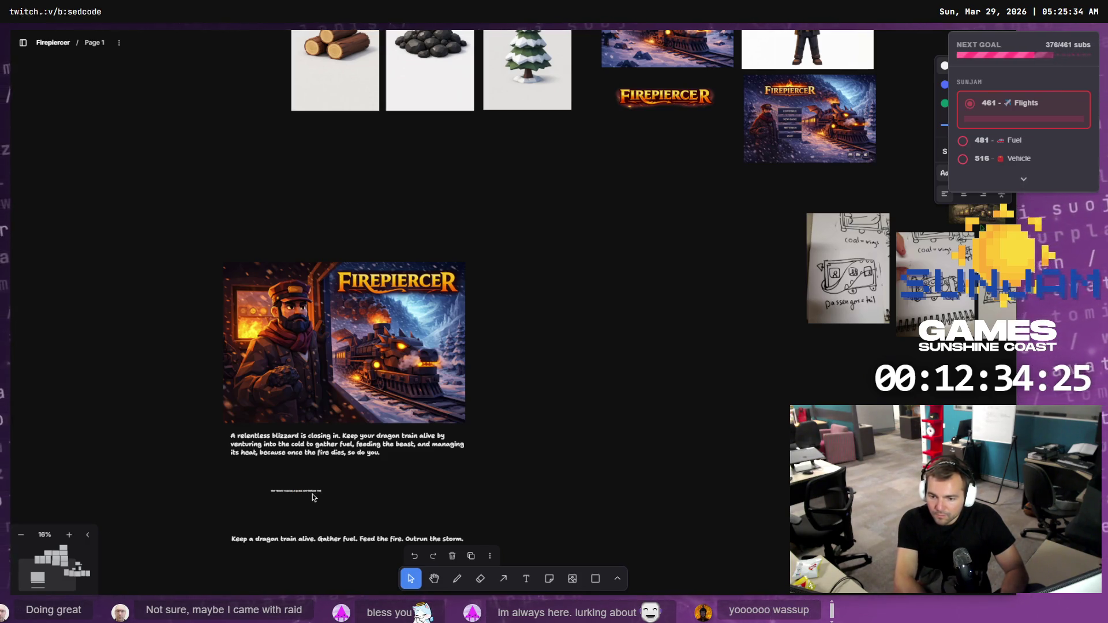
click(305, 491)
mouse_move(333, 492)
mouse_down()
mouse_move(952, 536)
mouse_move(581, 504)
mouse_up()
drag(402, 502, 329, 489)
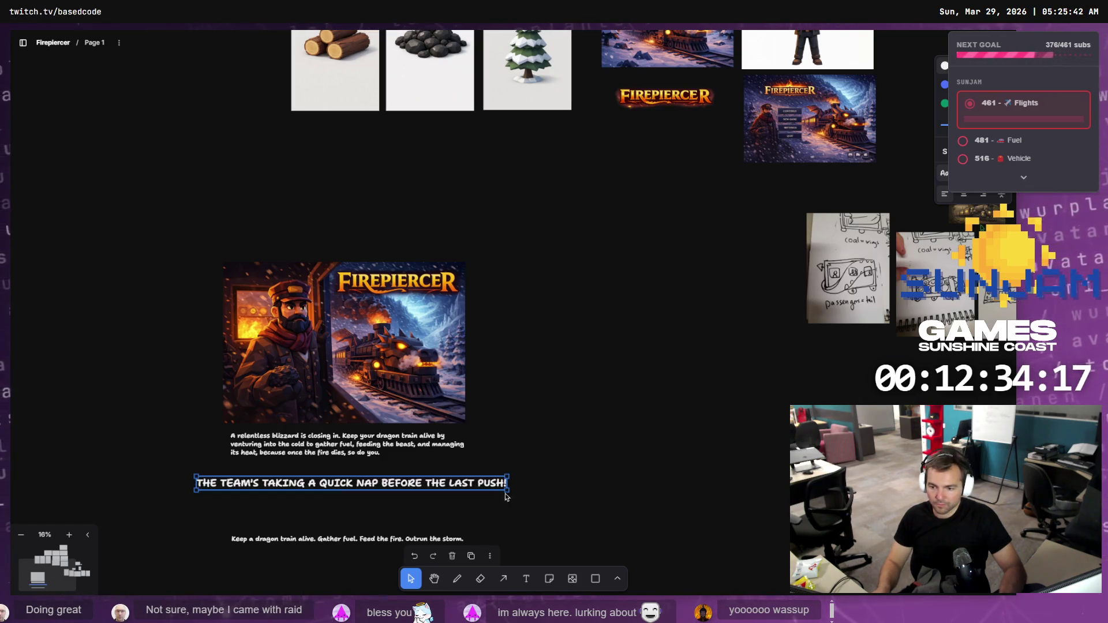
mouse_move(506, 497)
mouse_down()
mouse_move(530, 493)
mouse_move(441, 488)
mouse_up()
- Enlarge the description paragraph and shrink the nap heading so the whole line fits
scroll(167, 422, up, 5)
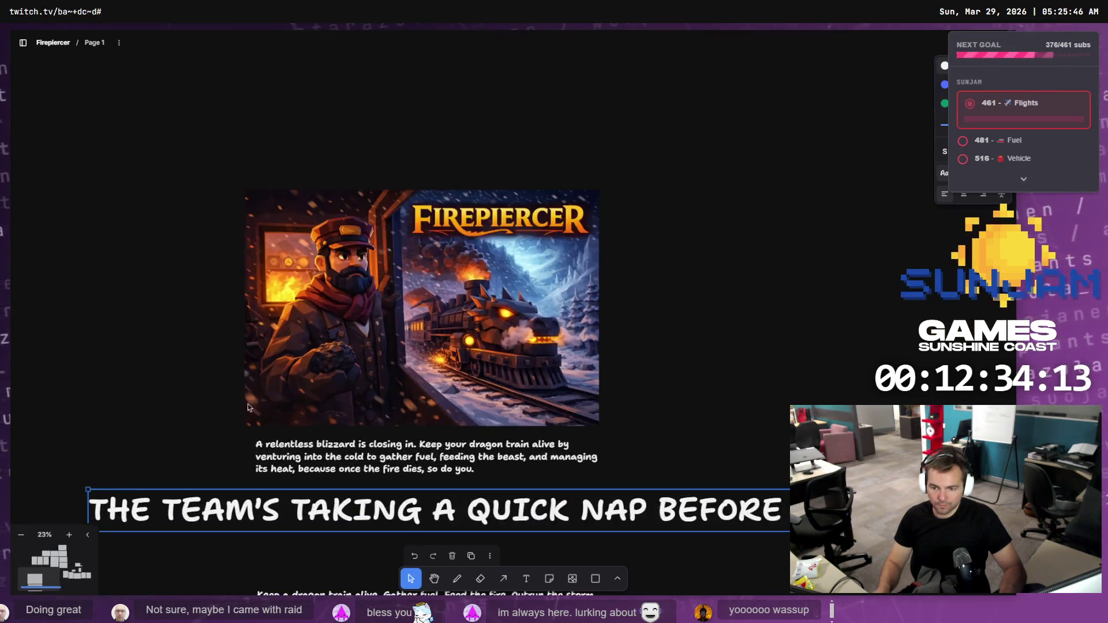
scroll(456, 372, down, 3)
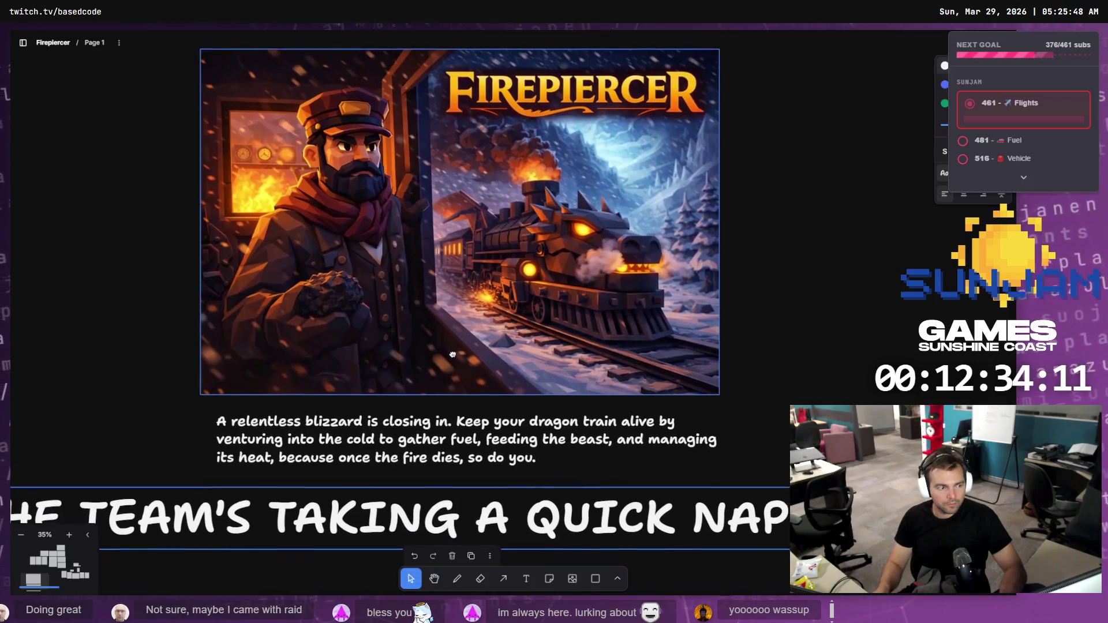
click(462, 419)
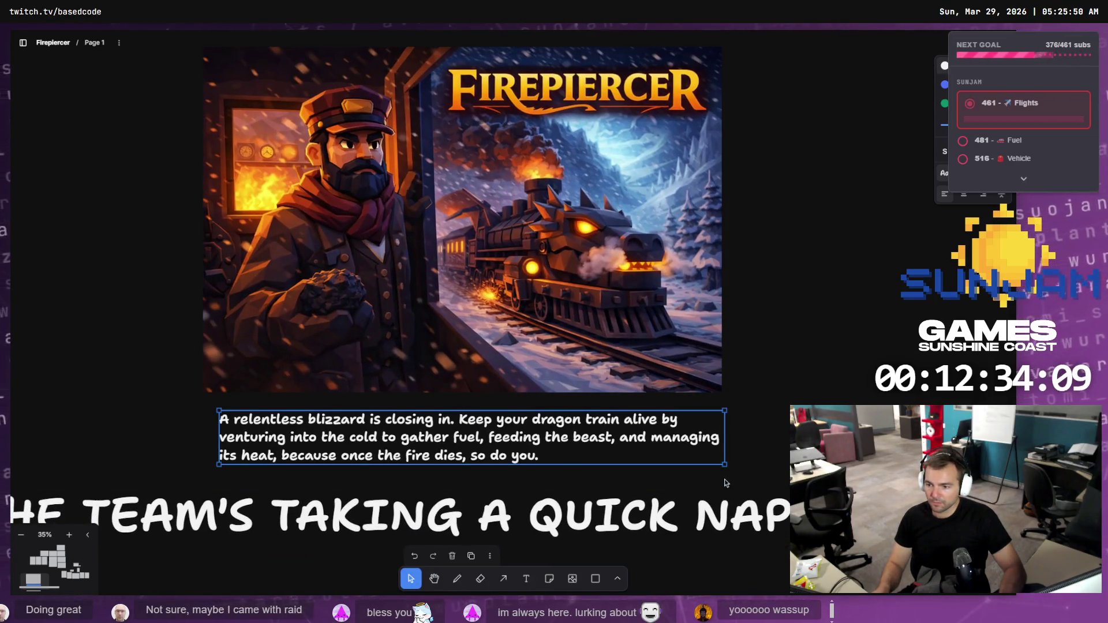
drag(724, 465, 767, 479)
click(684, 527)
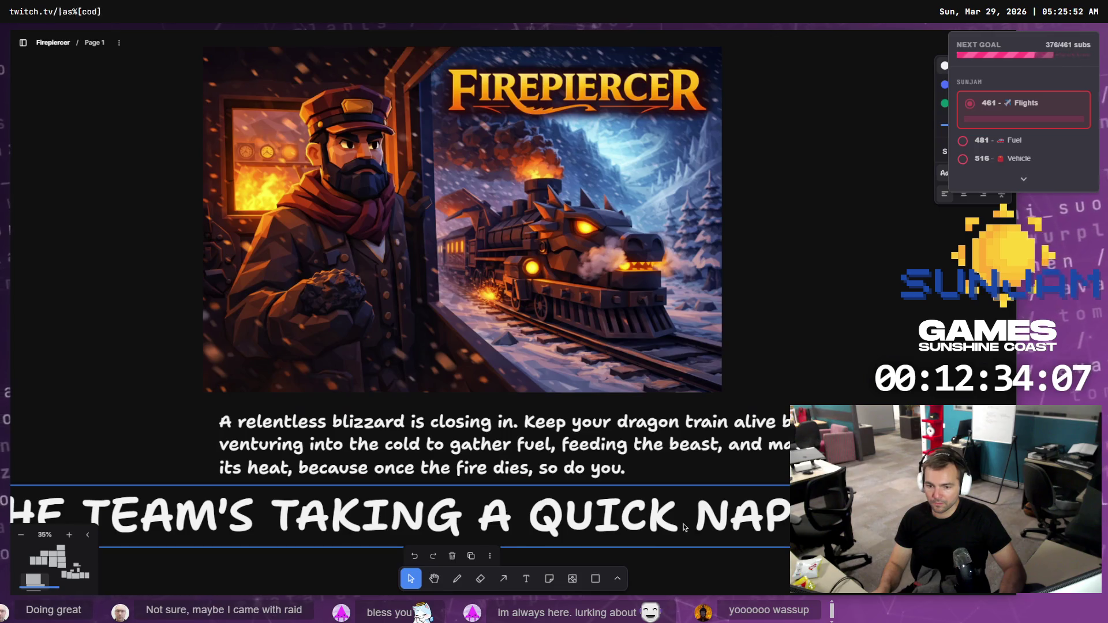
scroll(681, 526, down, 3)
scroll(537, 323, down, 3)
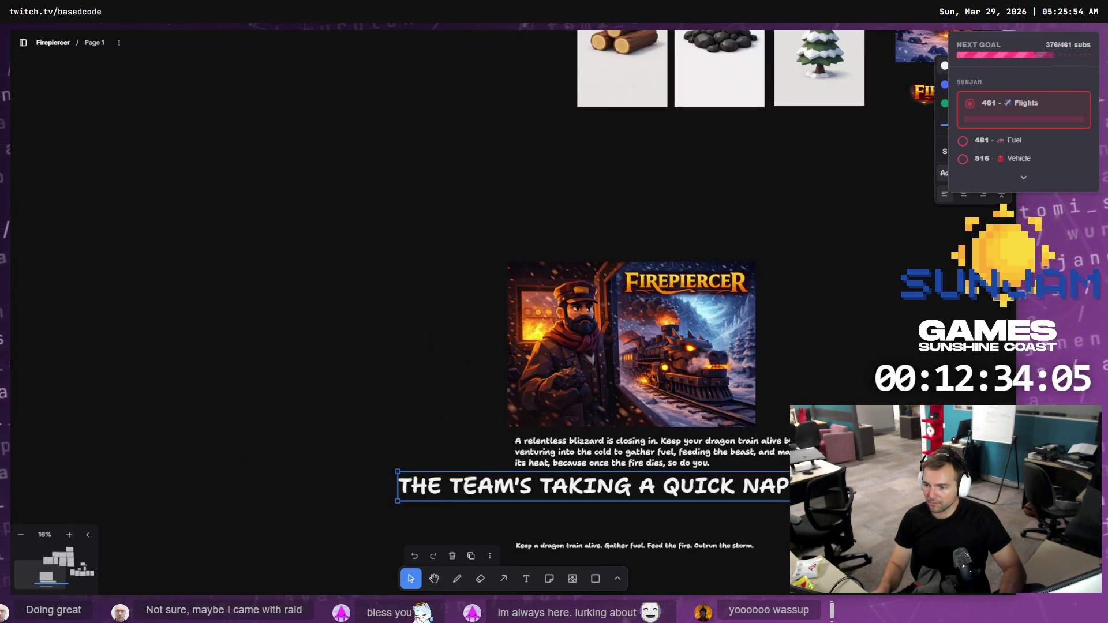
drag(865, 476, 704, 468)
click(509, 456)
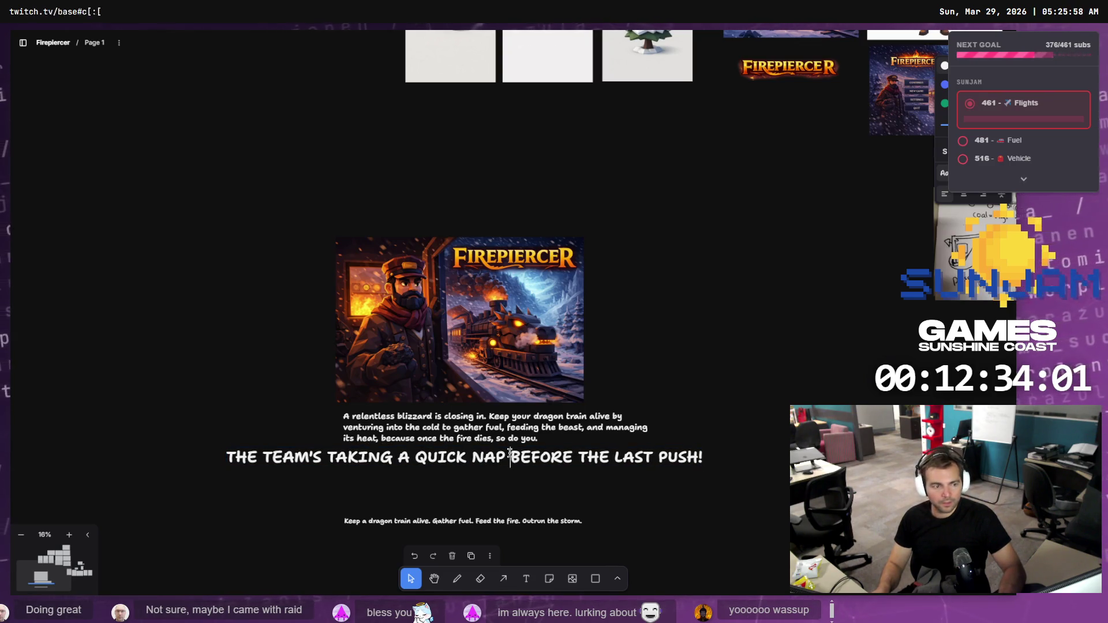
- Split the nap heading into two lines, indent 'BEFORE THE LAST PUSH!', and shift it right
key(Return)
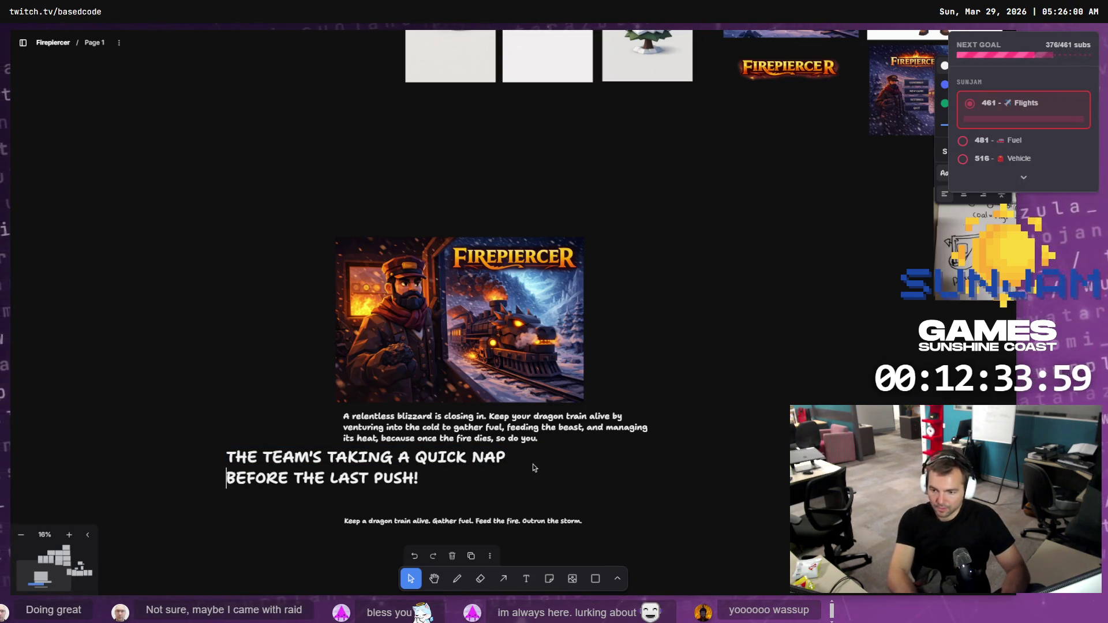
key(ctrl+a)
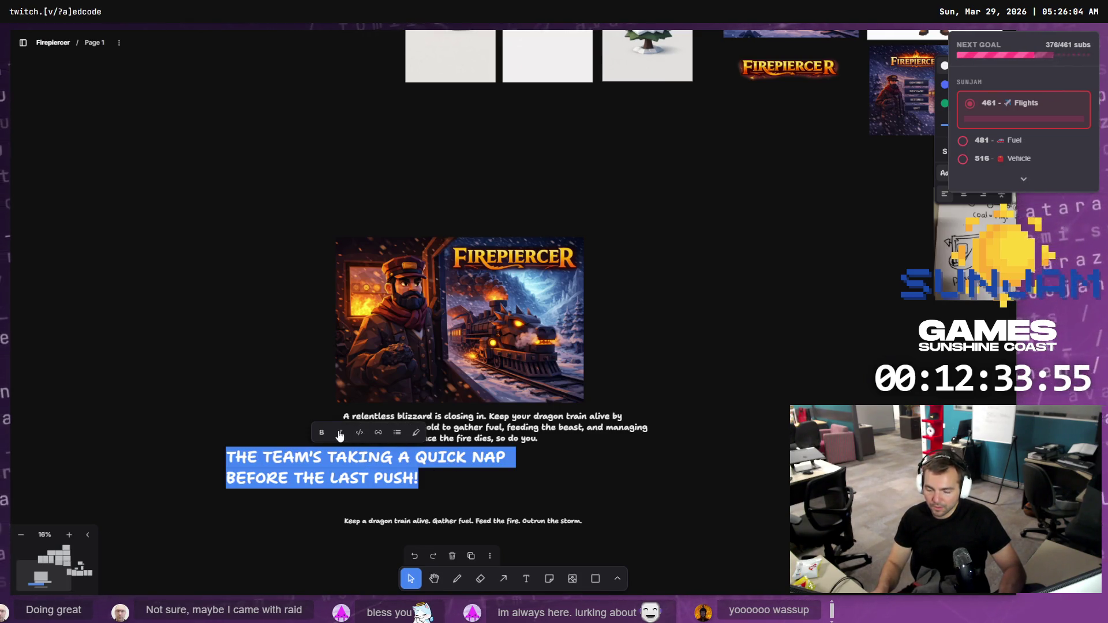
click(427, 467)
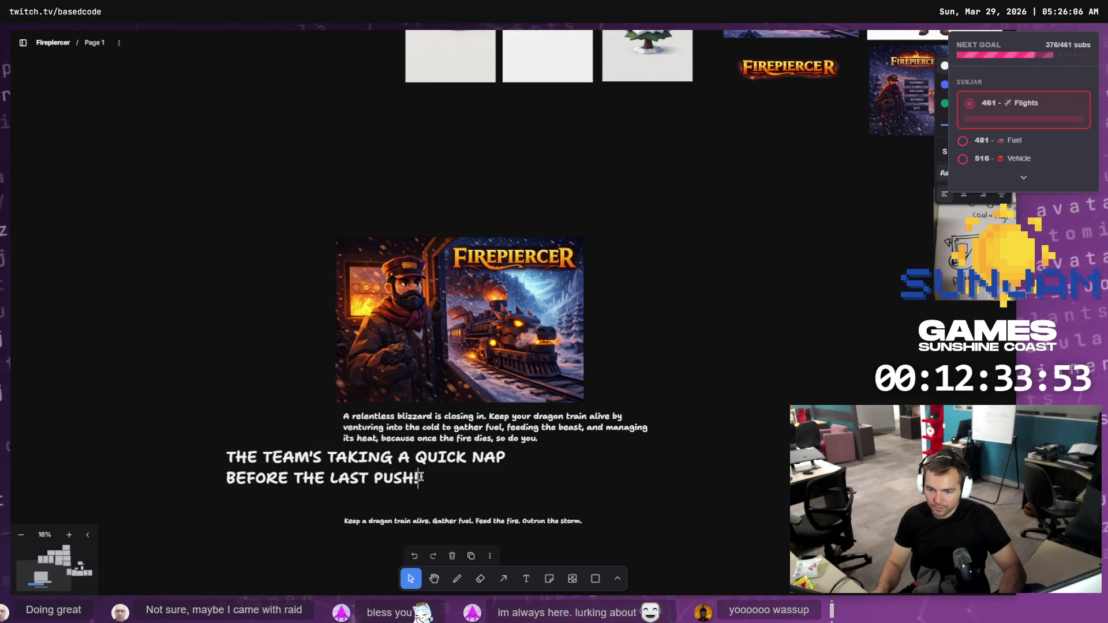
key(Home)
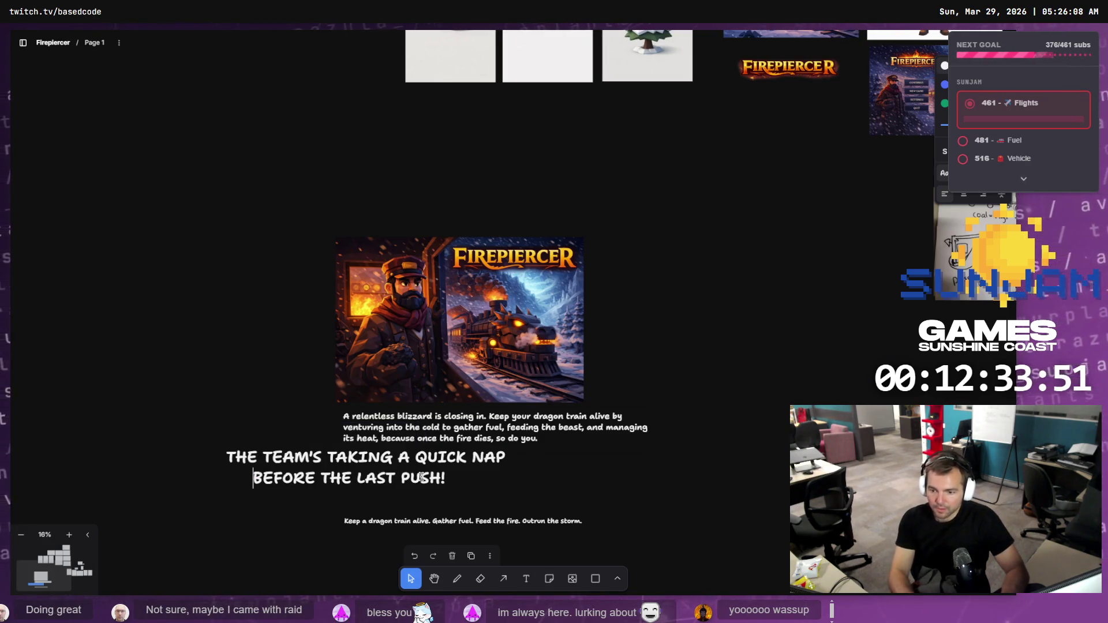
key(Escape)
drag(384, 469, 494, 479)
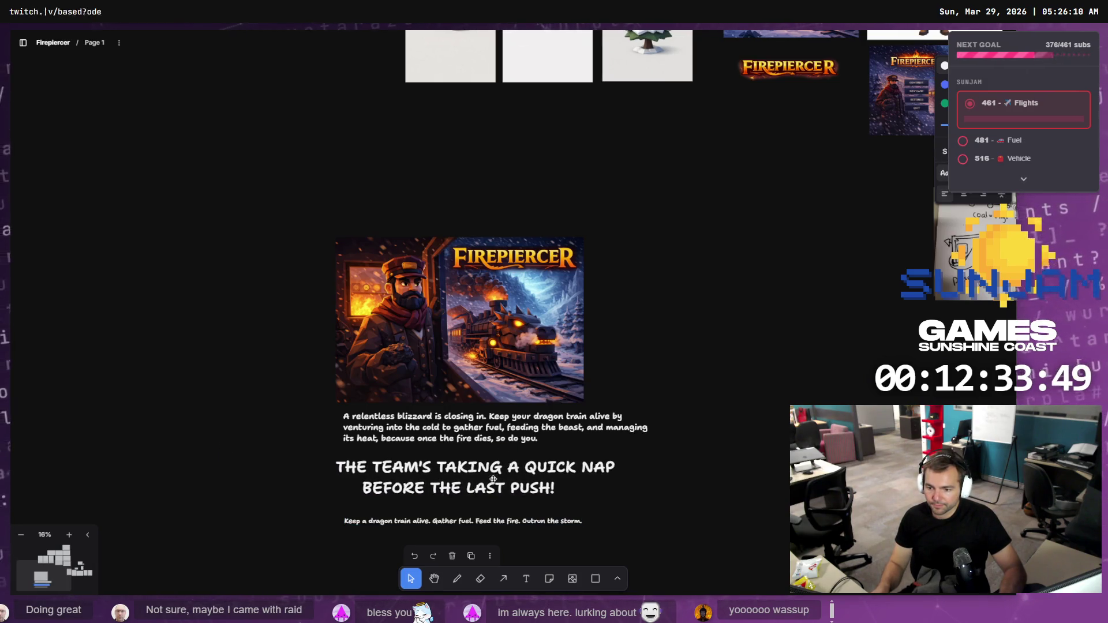
- Move the tagline down near the sketches and bring the description back into view
scroll(545, 472, up, 3)
click(520, 453)
scroll(520, 453, up, 10)
scroll(519, 453, right, 4)
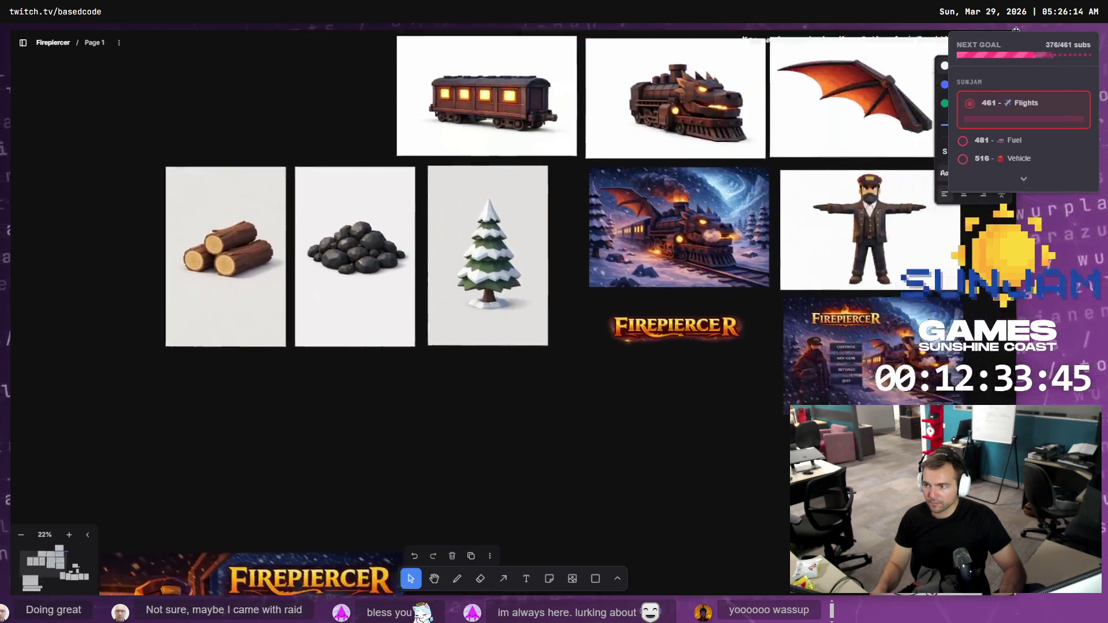
scroll(653, 227, up, 5)
scroll(653, 227, right, 4)
scroll(653, 227, down, 10)
mouse_move(653, 228)
mouse_down()
mouse_move(895, 517)
mouse_move(911, 500)
mouse_up()
scroll(573, 252, down, 5)
scroll(573, 252, left, 6)
mouse_move(573, 252)
mouse_down()
mouse_move(719, 137)
mouse_move(769, 149)
mouse_up()
click(390, 359)
scroll(390, 359, up, 3)
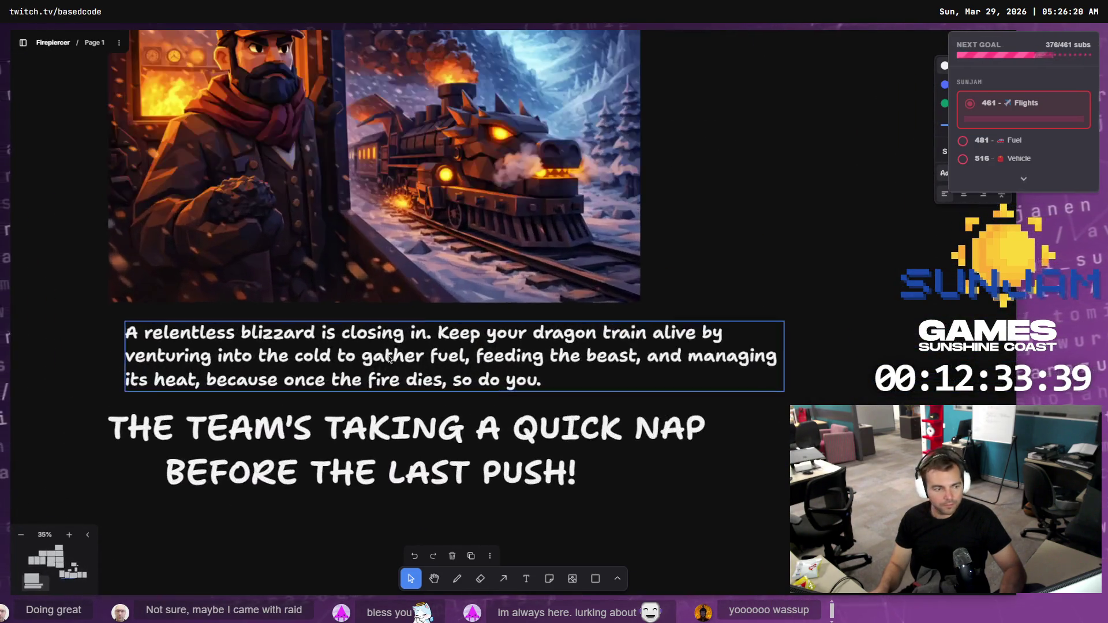
scroll(390, 359, up, 3)
scroll(390, 359, left, 1)
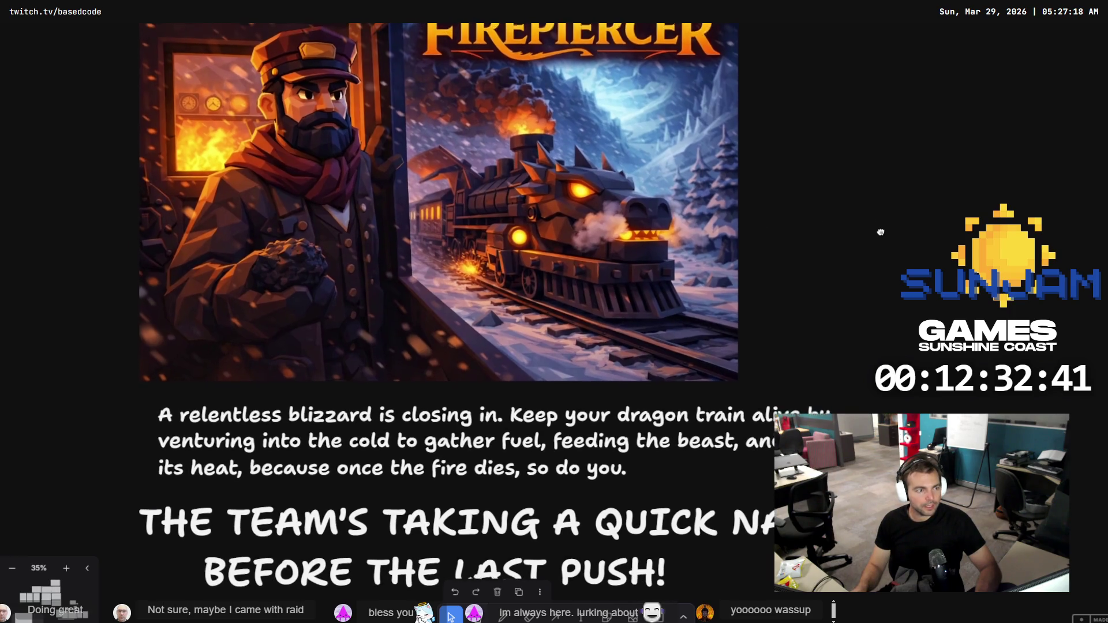
- Frame the cover art and nap heading by zooming out and panning left, then open the browser menu
scroll(881, 246, down, 1)
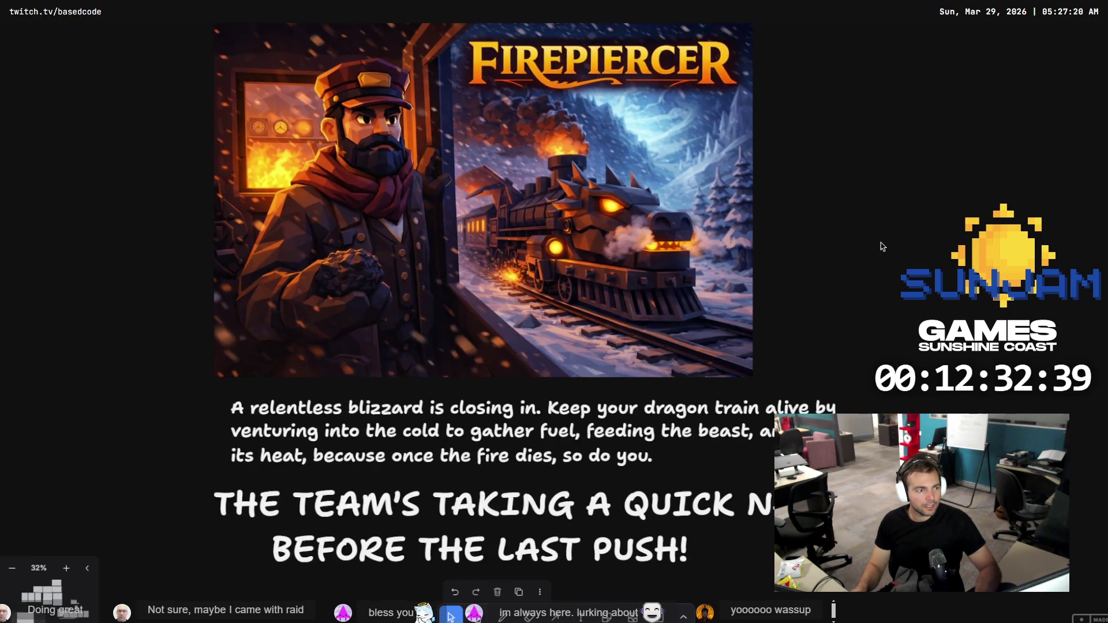
drag(881, 234, 795, 236)
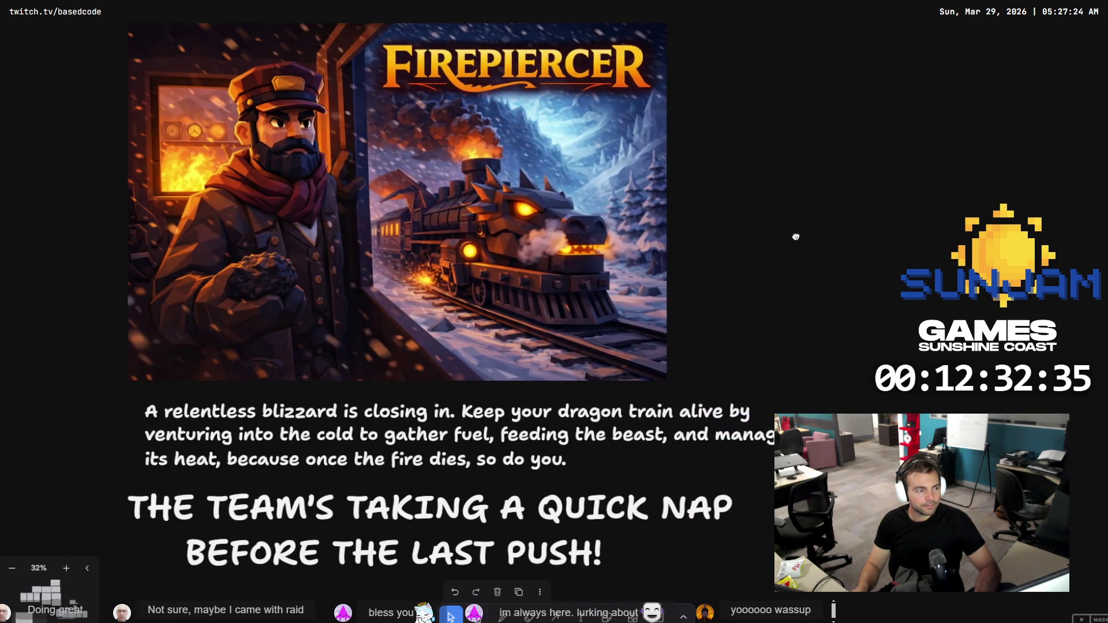
right_click(81, 583)
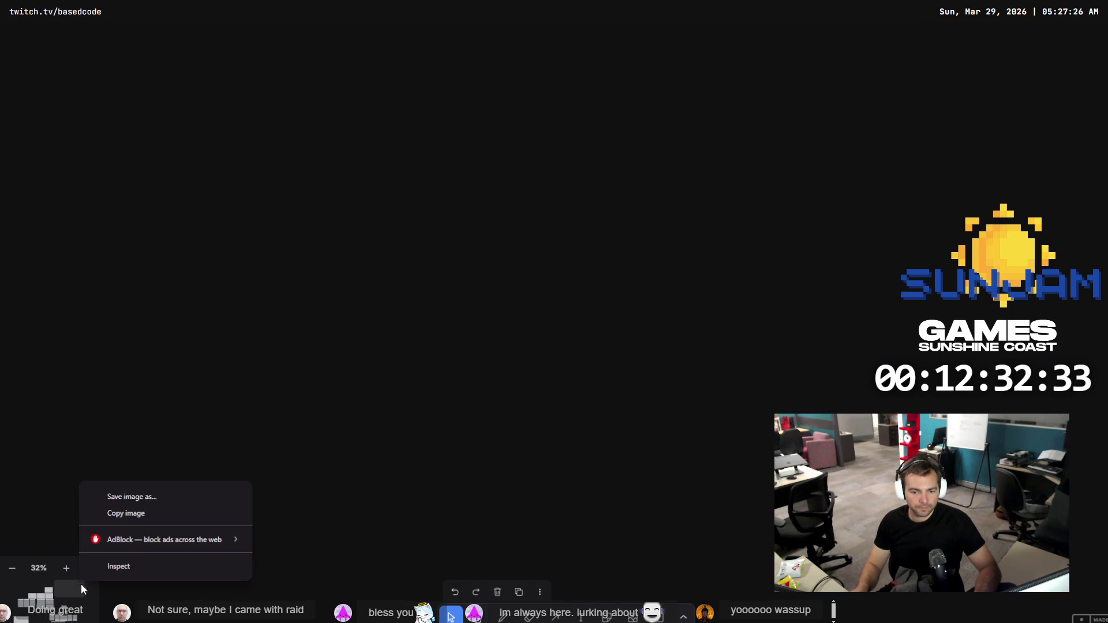
- Dismiss the browser menu and pan the canvas back to the cover art and two-line nap heading
click(140, 571)
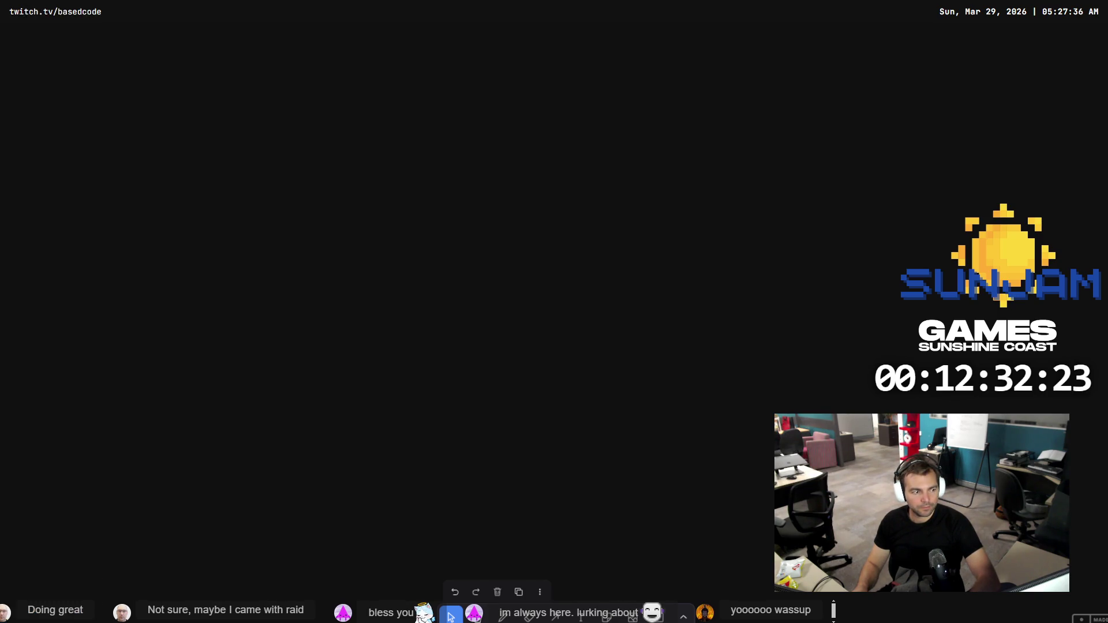
scroll(569, 198, left, 10)
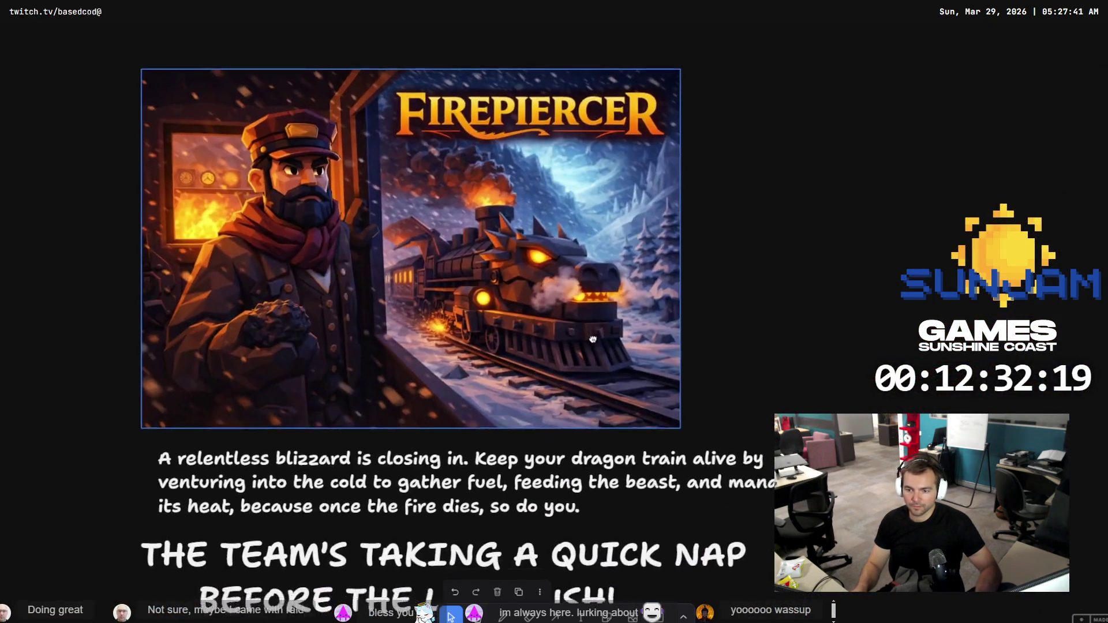
drag(593, 339, 594, 299)
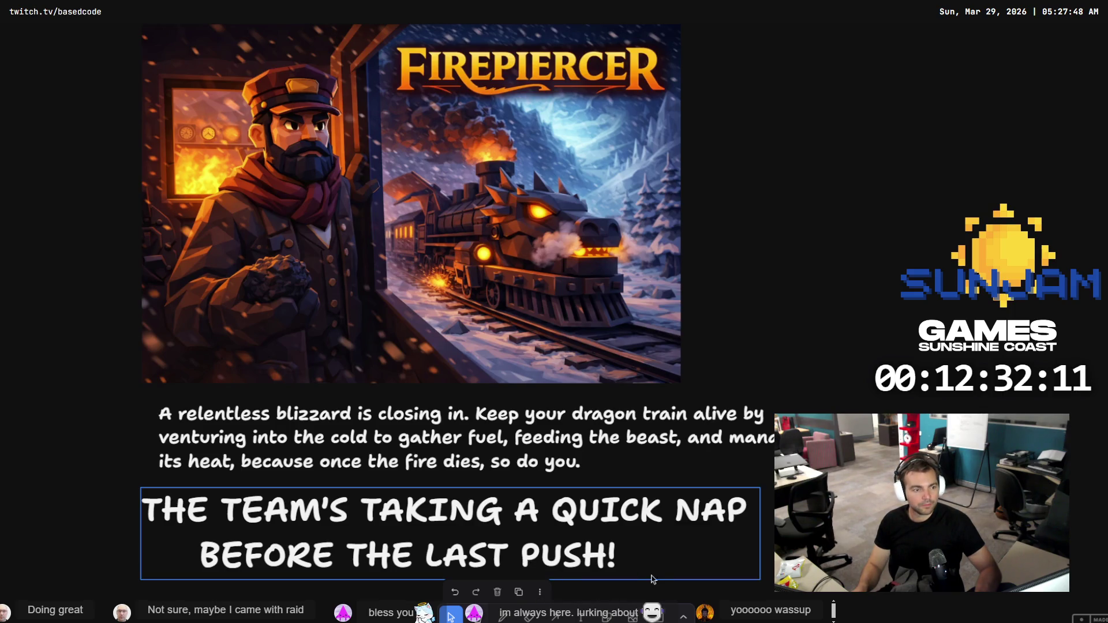
drag(743, 345, 665, 340)
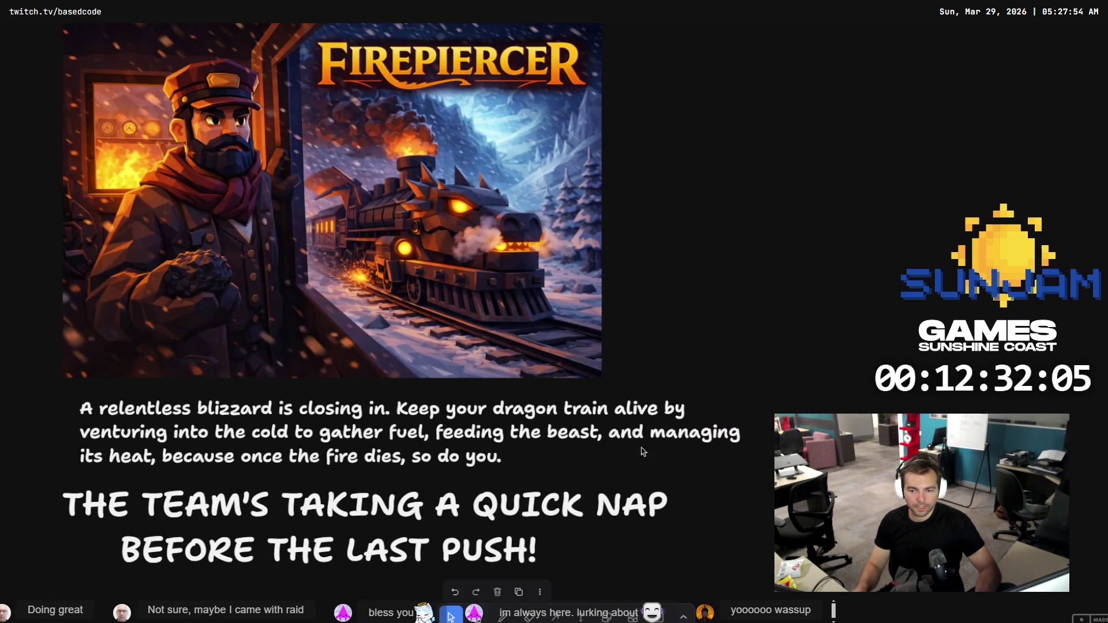
- Inspect the tldraw drawing toolbar element in the browser DevTools
right_click(544, 606)
click(577, 597)
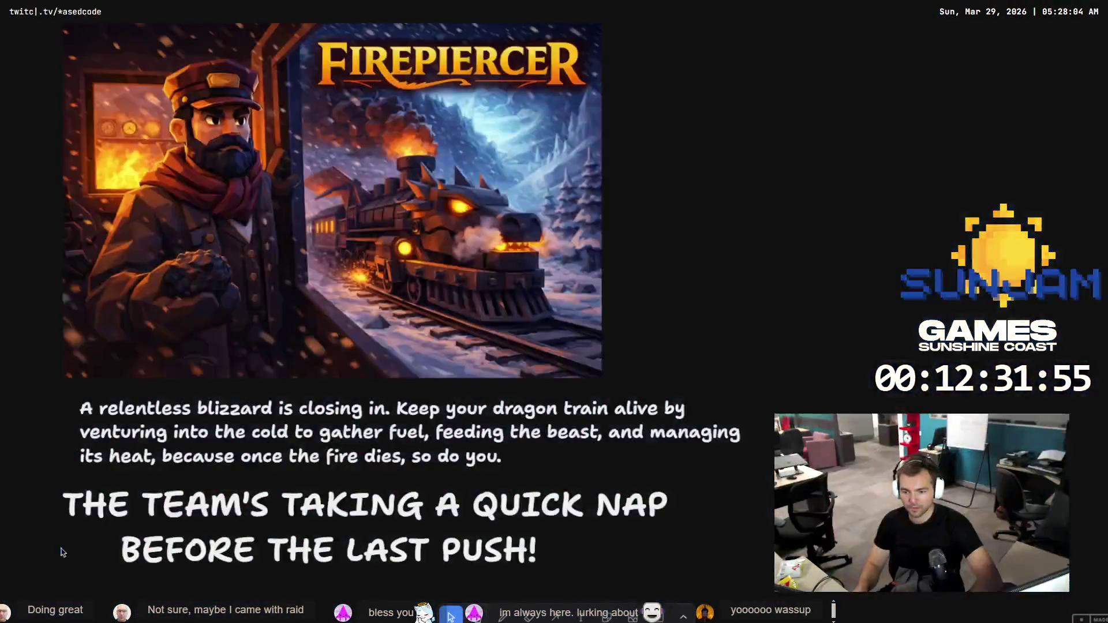
right_click(593, 615)
click(629, 613)
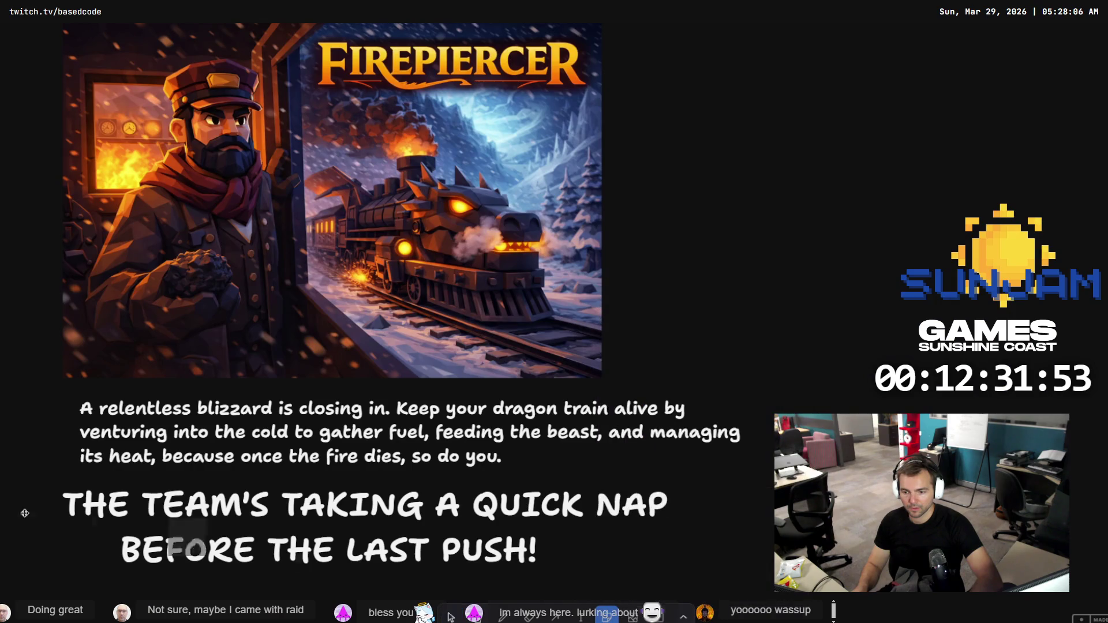